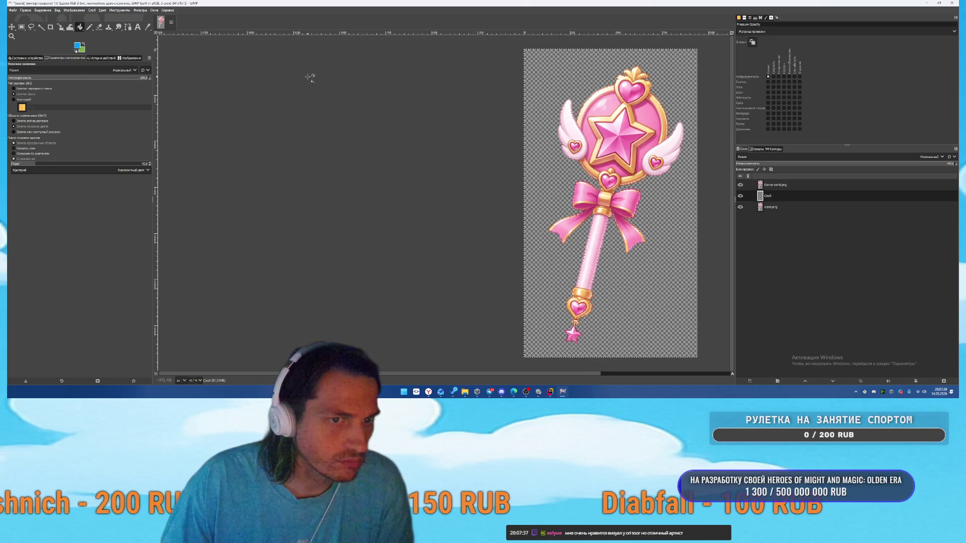
- Bring up ChatGPT's outline steps: Alpha to Selection, Grow 6–12 px, fill a new layer beneath
key(alt+Tab)
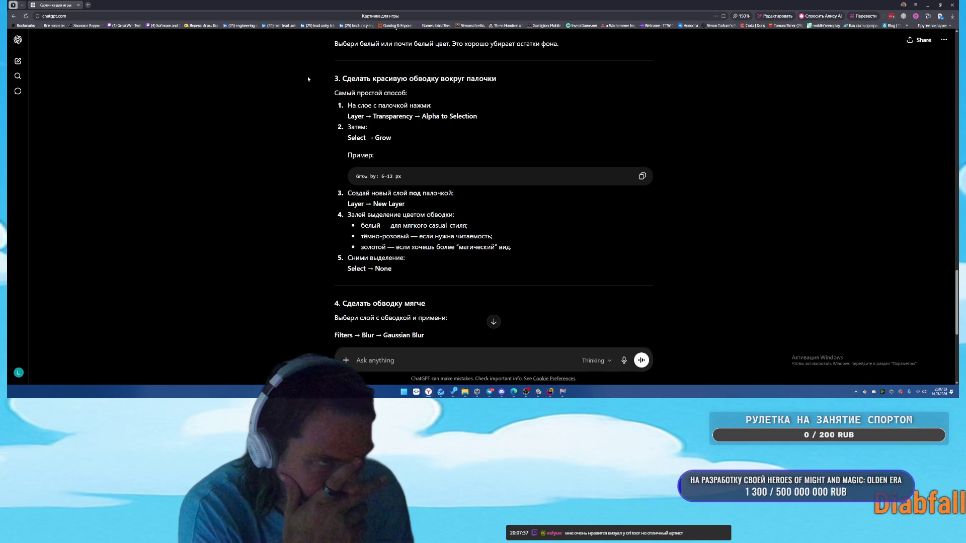
- Back in GIMP, convert the wand.png layer's alpha into a selection
key(alt+Tab)
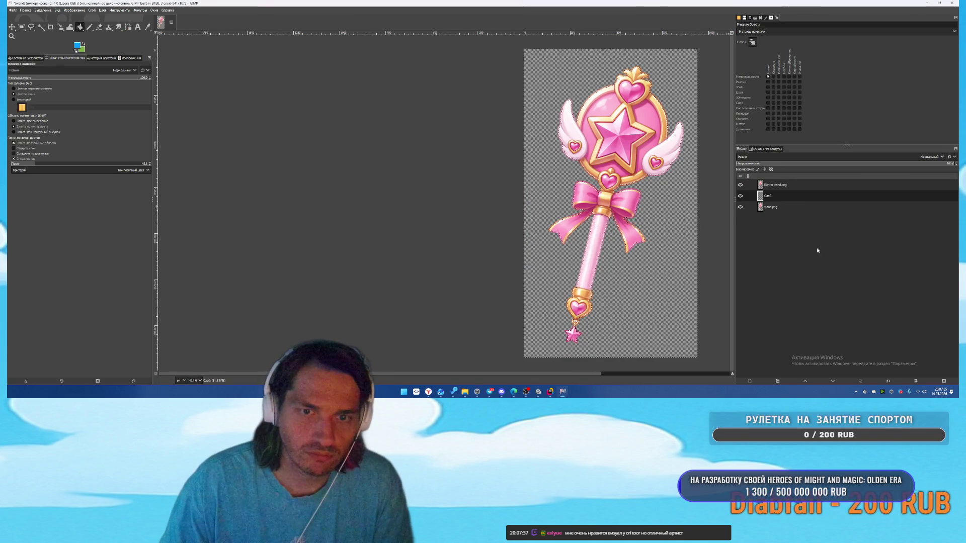
click(783, 209)
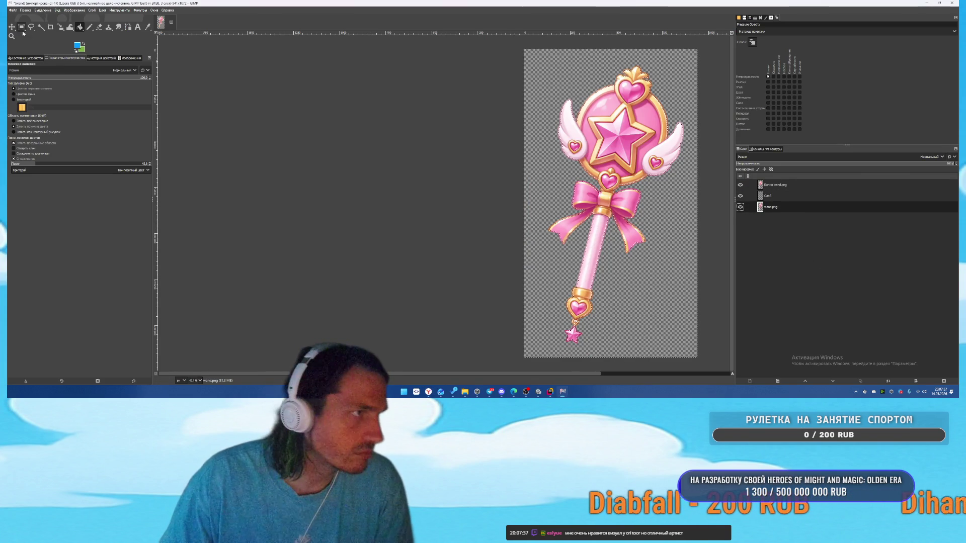
key(u)
right_click(789, 206)
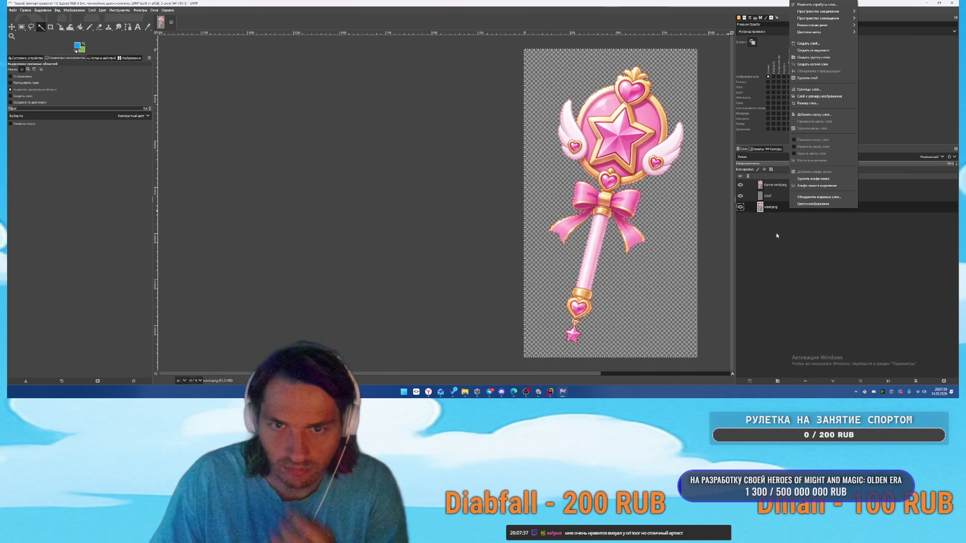
click(817, 188)
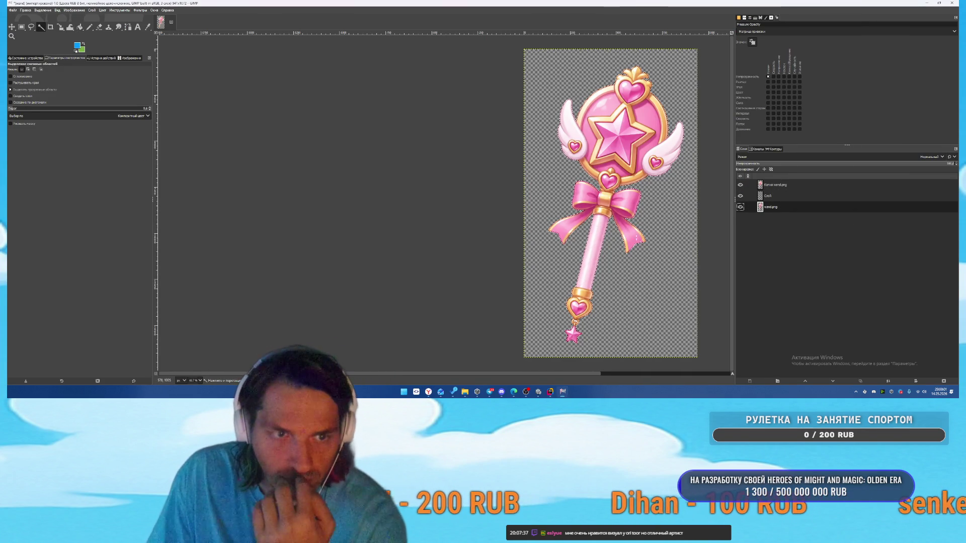
- Grow the selection outward past the wand's edges and make the Слой layer active
click(39, 10)
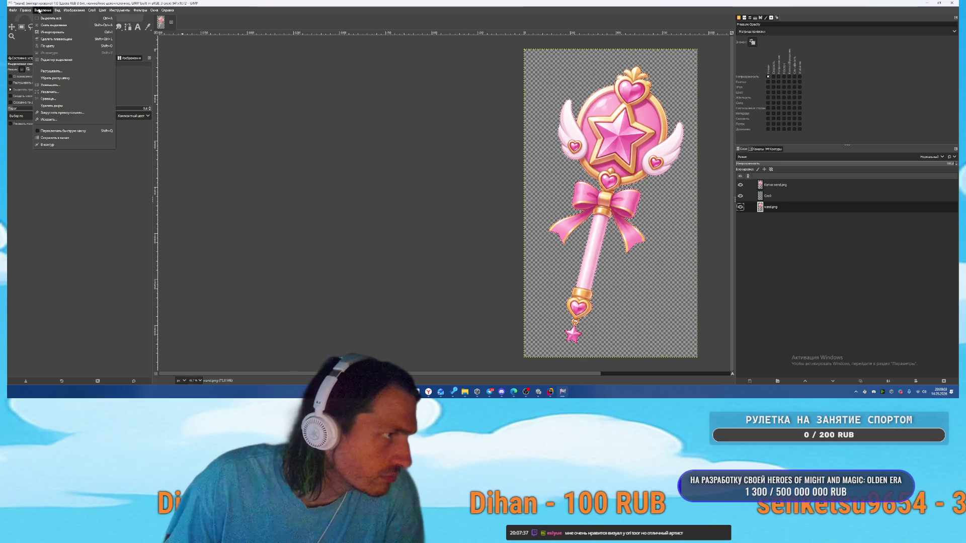
click(38, 11)
click(39, 11)
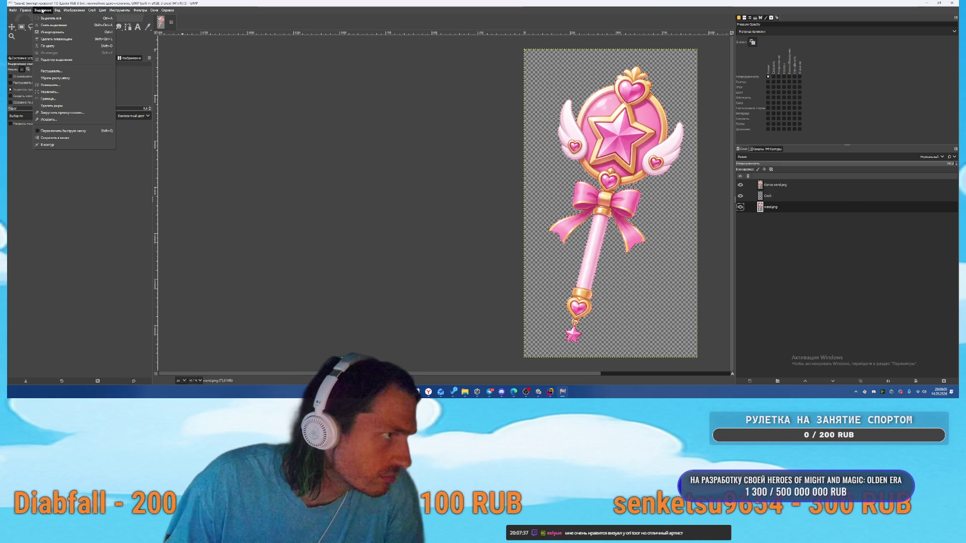
click(51, 91)
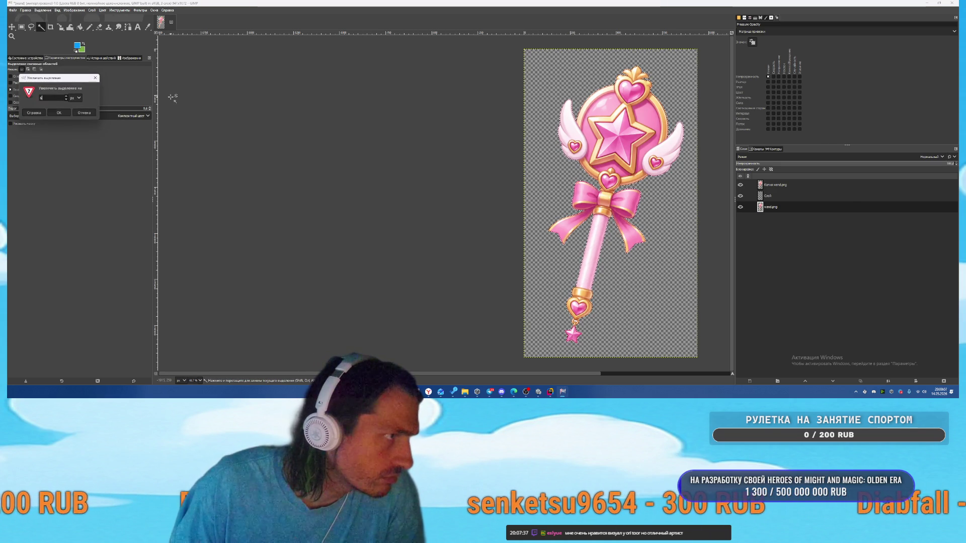
key(Return)
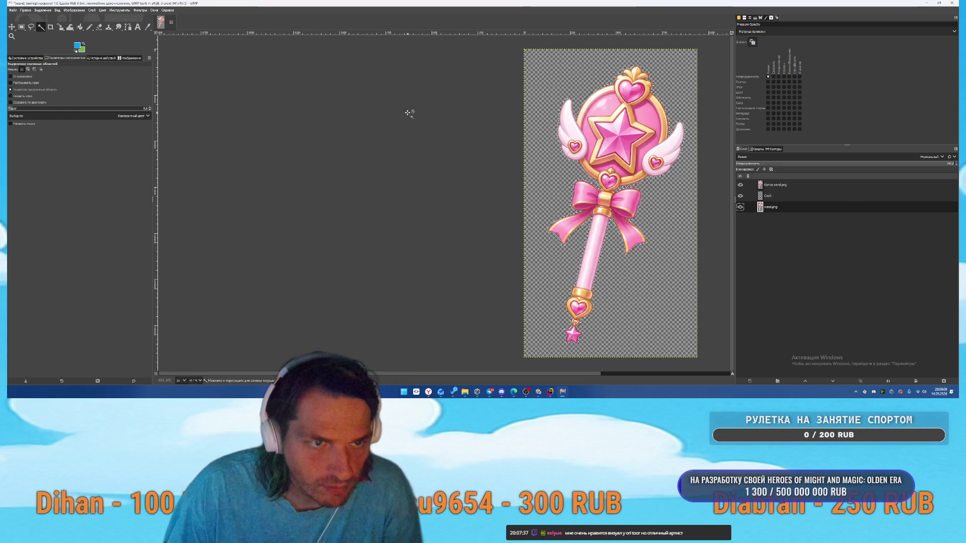
click(785, 197)
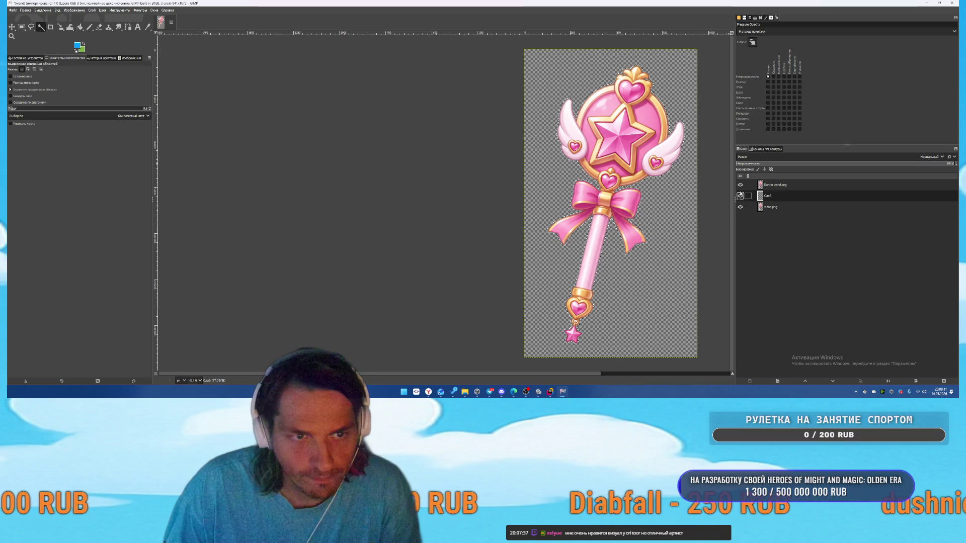
- Bucket-fill the grown selection on Слой, trying green-yellow before settling on white
click(80, 28)
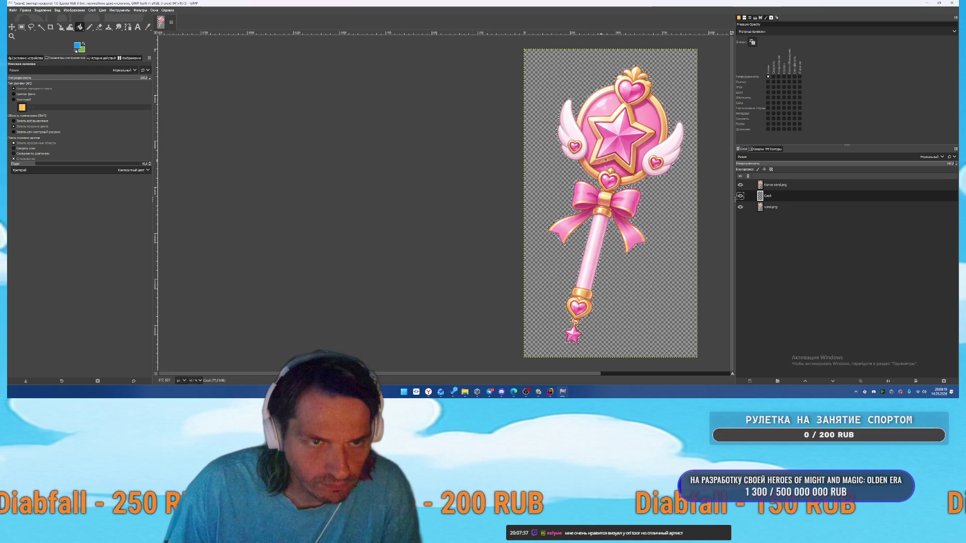
click(614, 182)
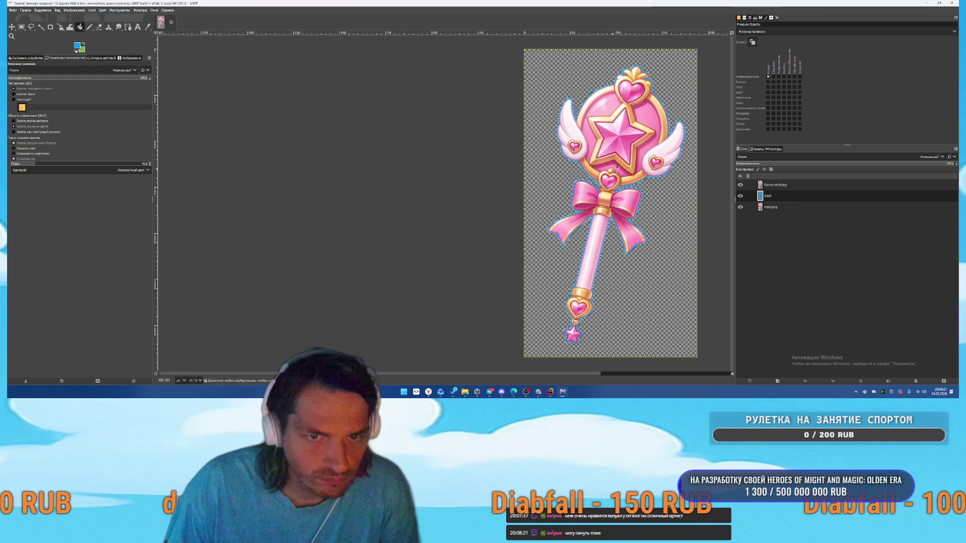
click(617, 179)
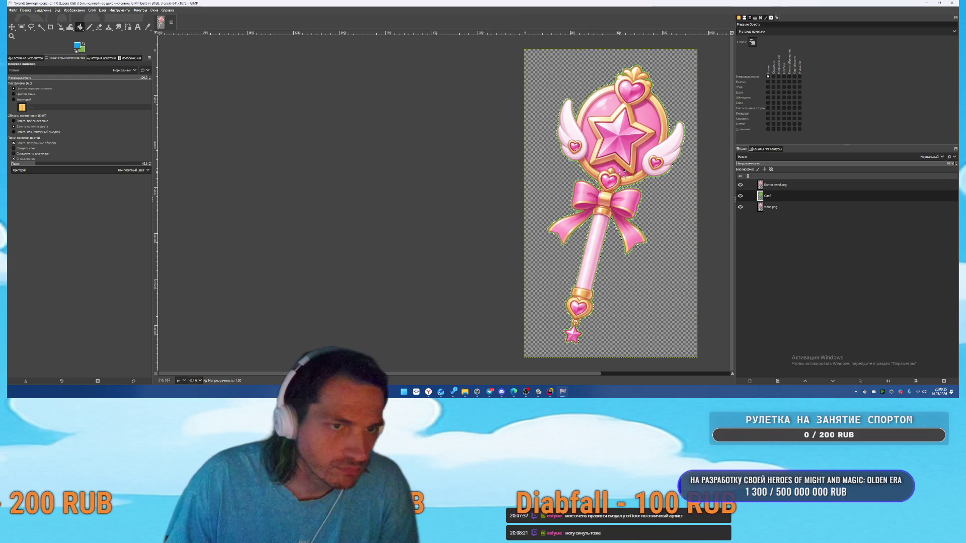
click(624, 171)
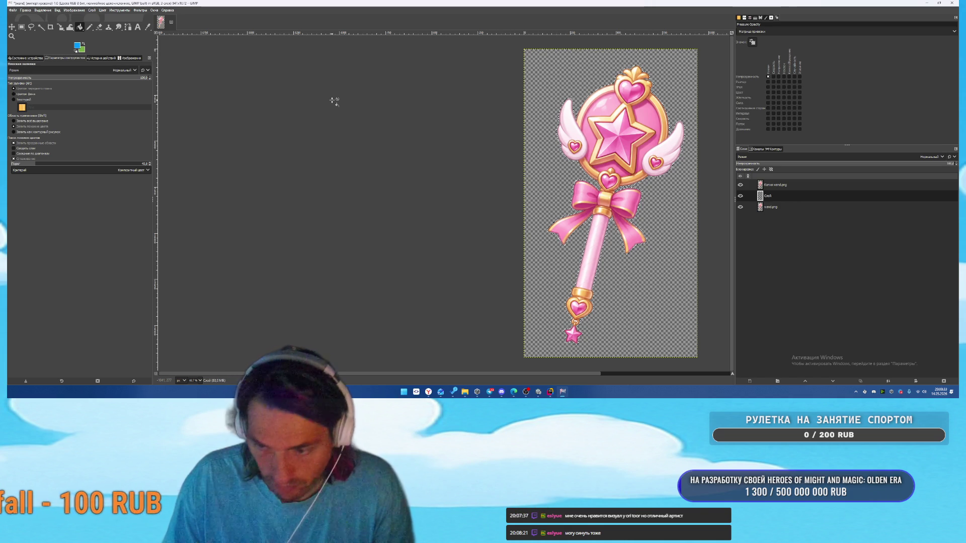
scroll(603, 139, up, 5)
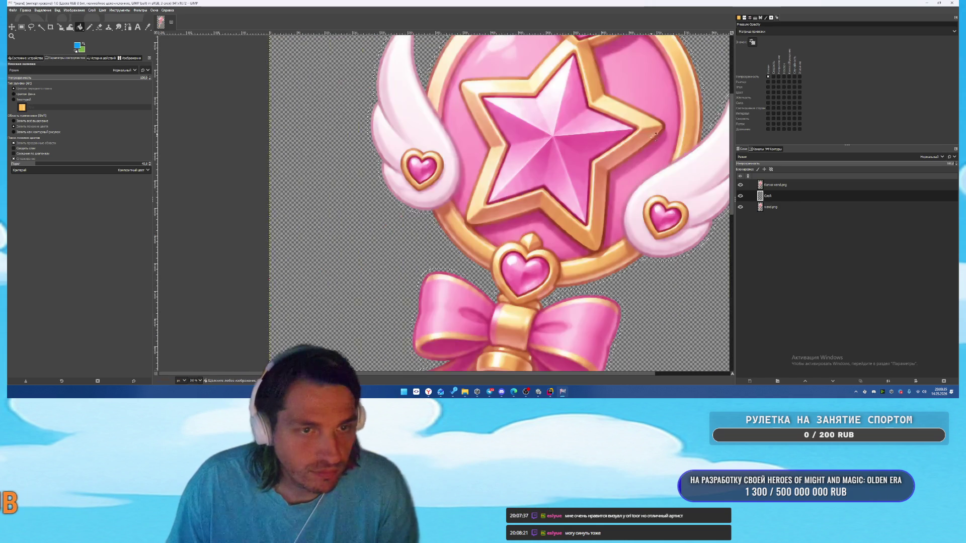
scroll(603, 139, up, 1)
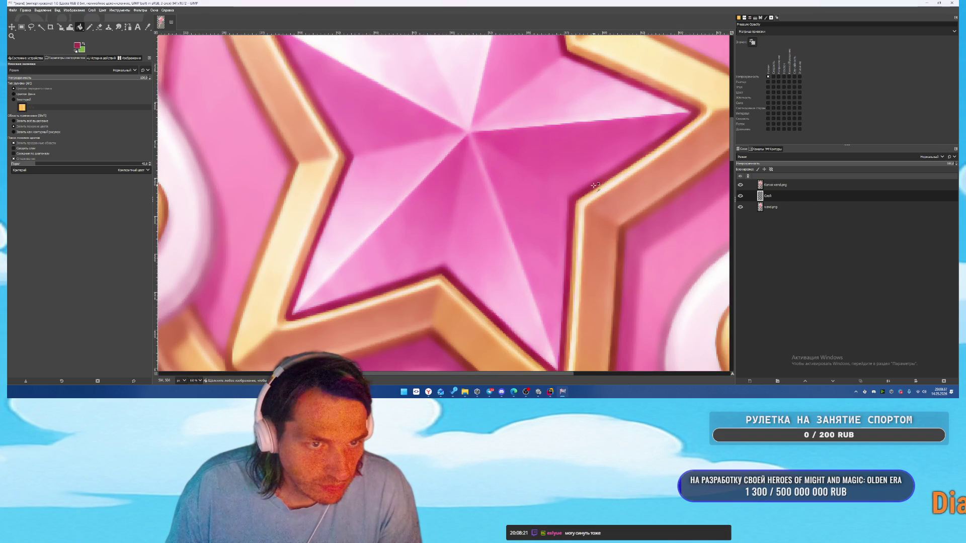
scroll(594, 186, down, 10)
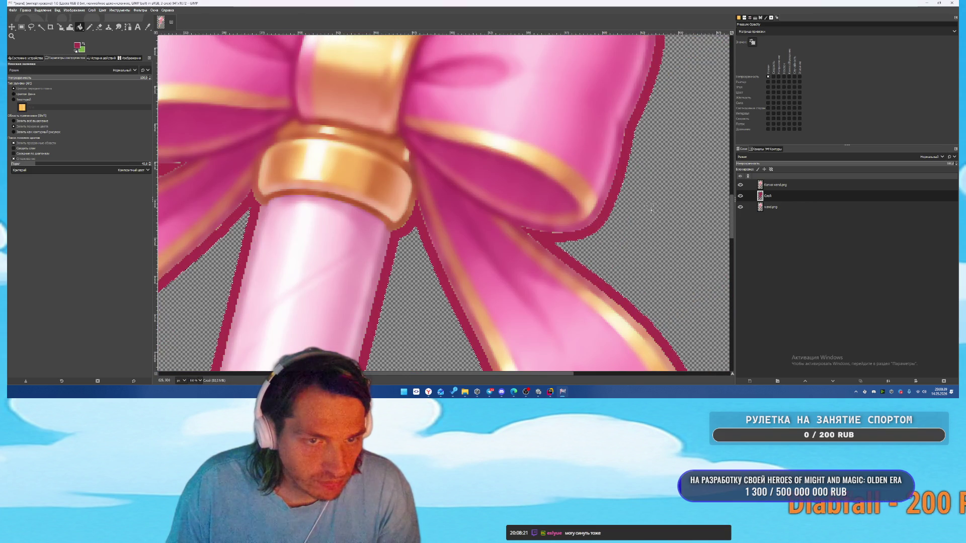
scroll(650, 206, down, 4)
scroll(572, 192, up, 4)
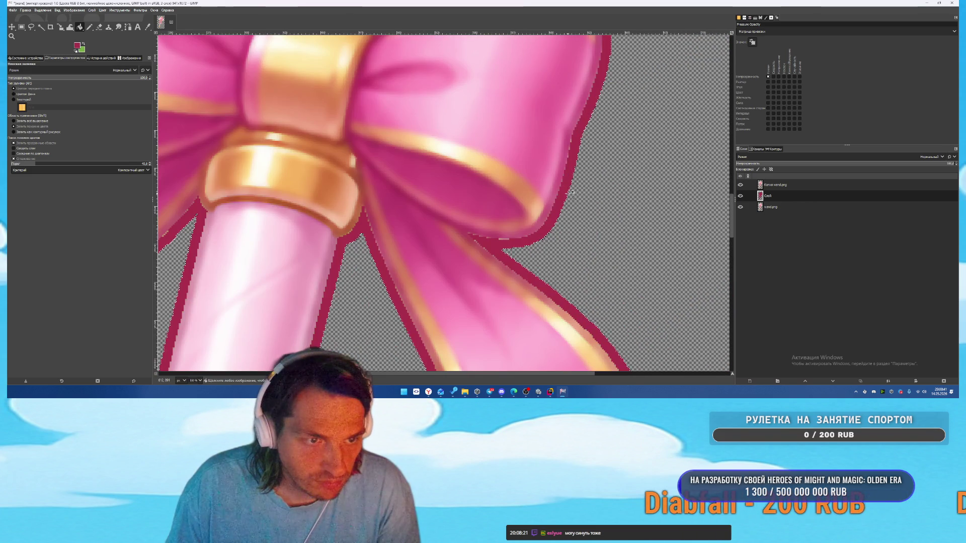
scroll(572, 192, down, 3)
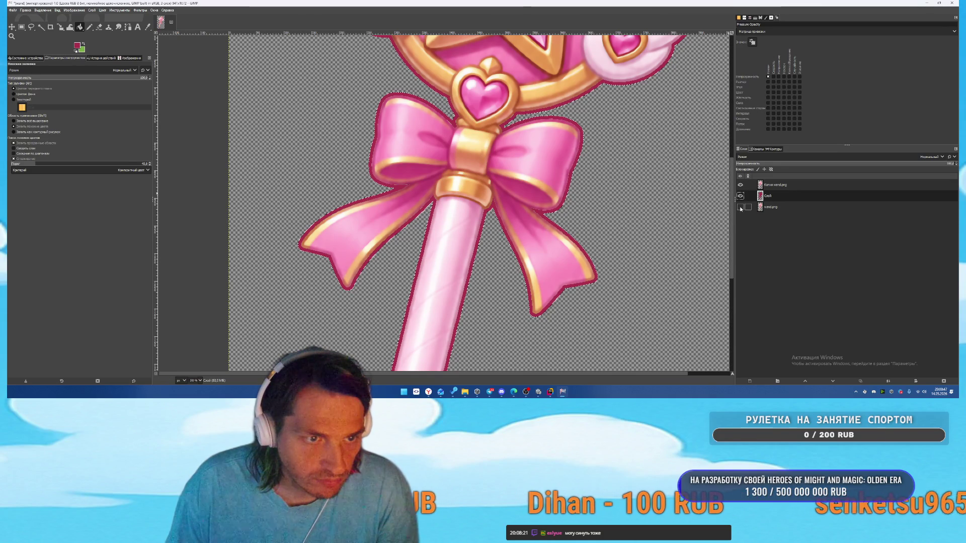
scroll(535, 201, down, 5)
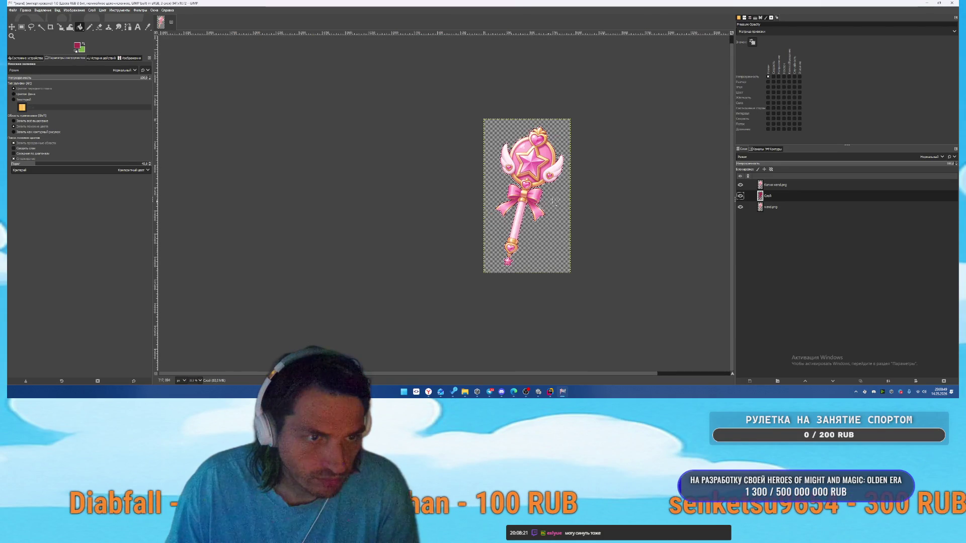
scroll(550, 202, up, 1)
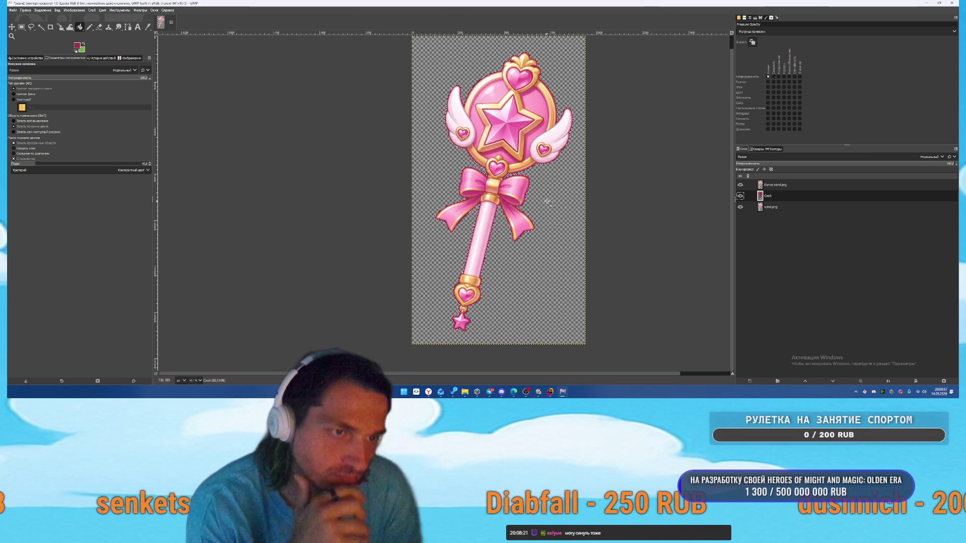
scroll(526, 151, down, 1)
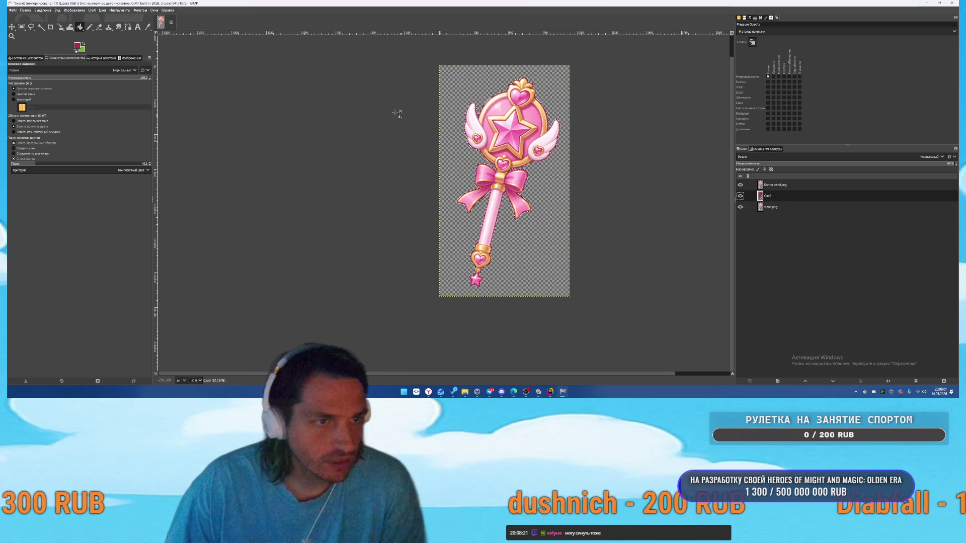
- Draw a crop frame around the wand, adjusting its bottom-right and top-left corners inward
click(50, 28)
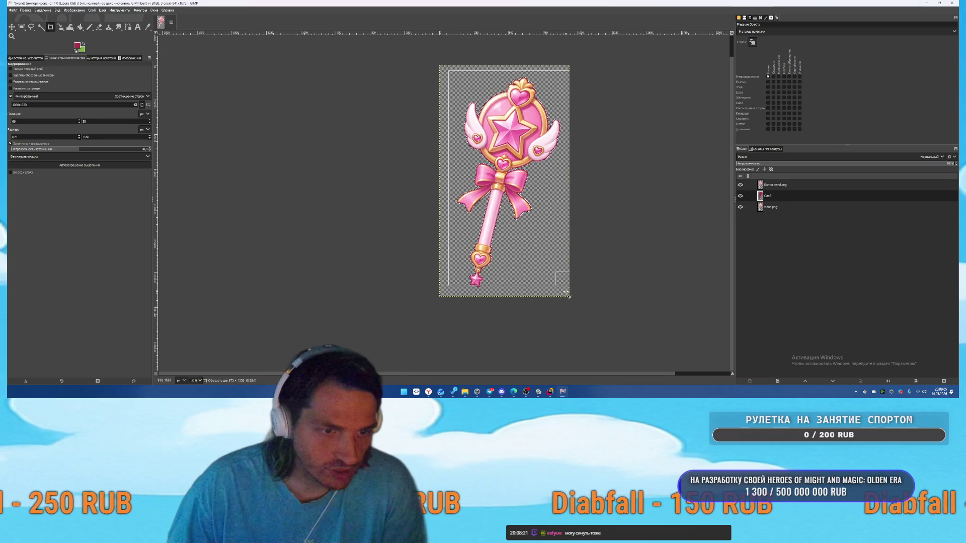
drag(569, 297, 564, 289)
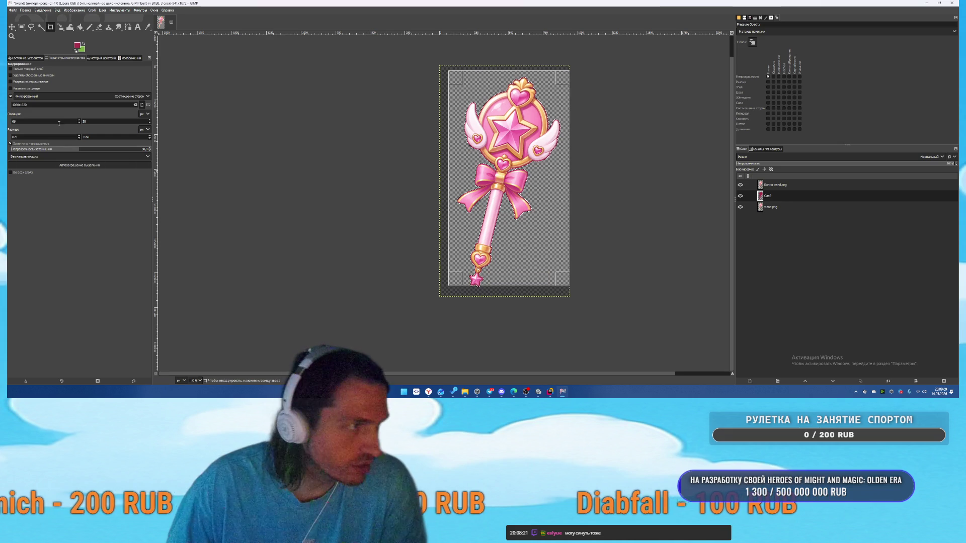
drag(563, 280, 557, 285)
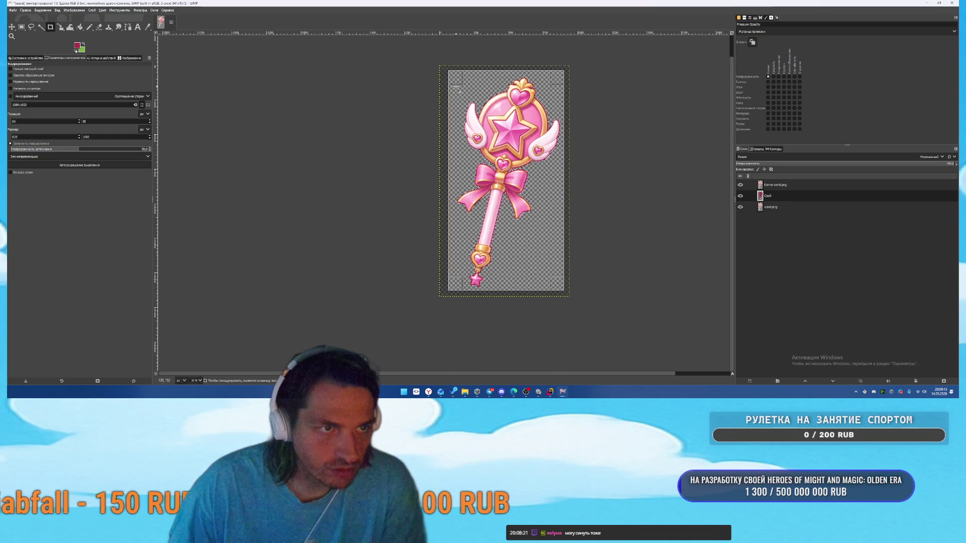
drag(455, 87, 454, 89)
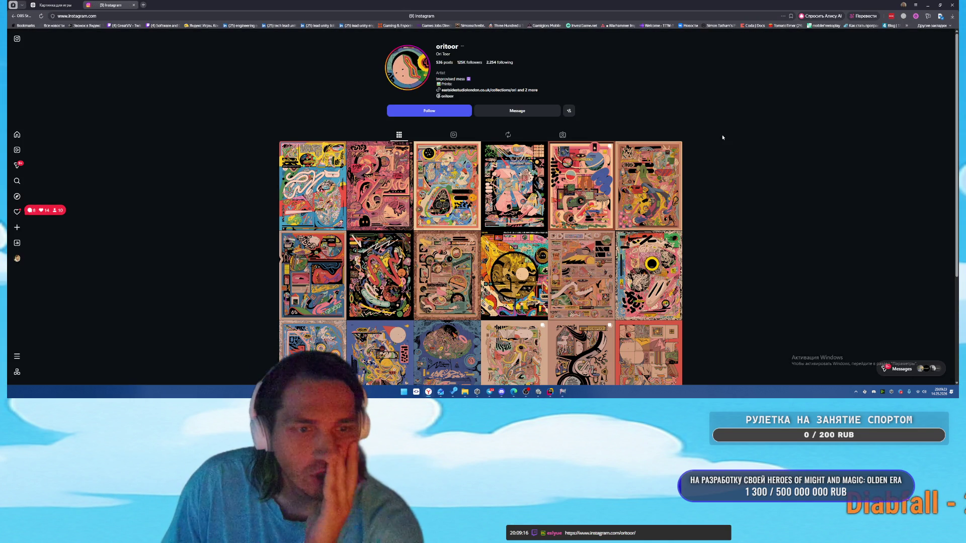
scroll(732, 157, down, 5)
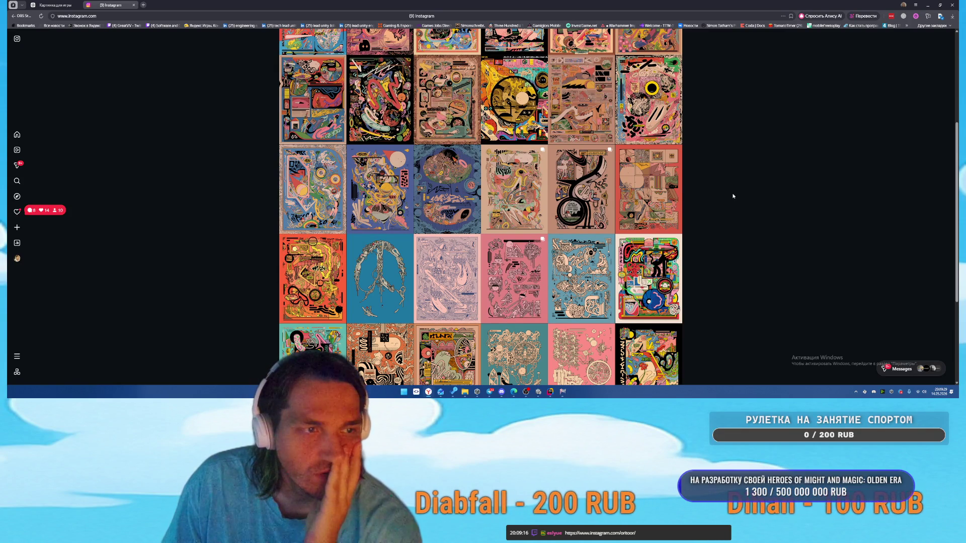
scroll(732, 196, up, 5)
click(442, 112)
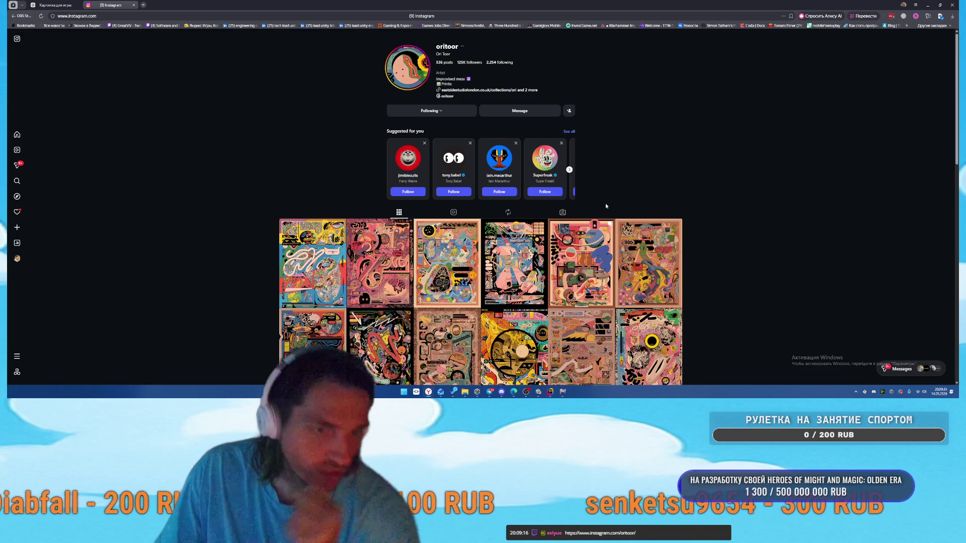
scroll(443, 211, down, 10)
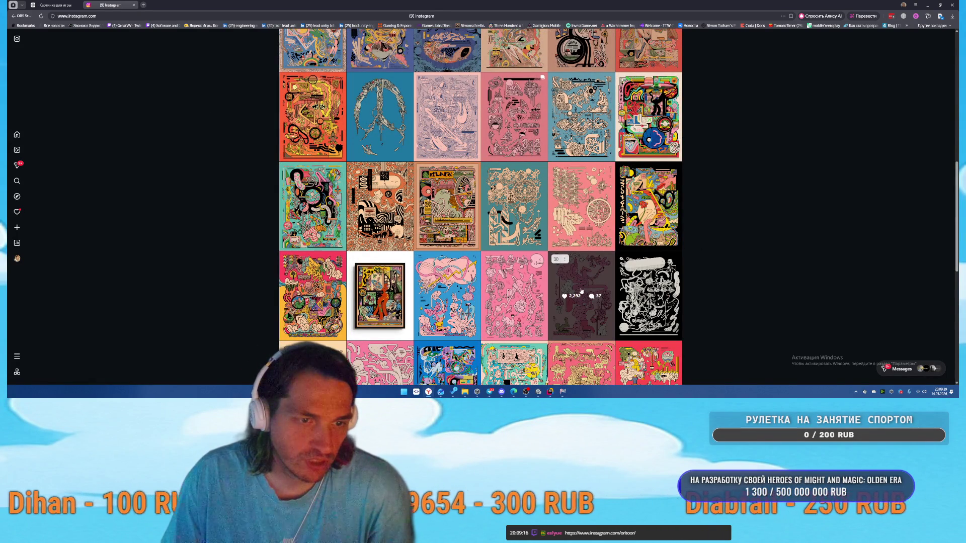
scroll(577, 273, down, 4)
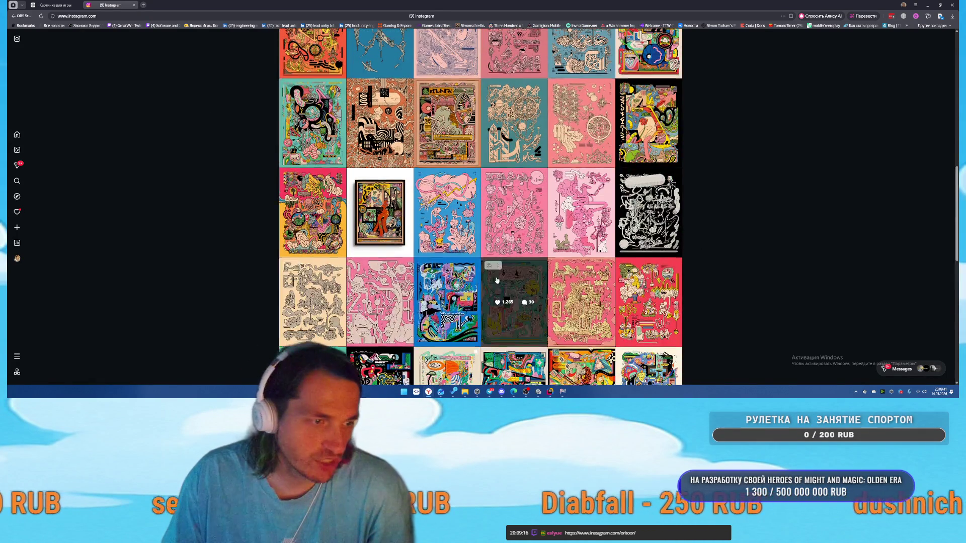
scroll(606, 305, down, 4)
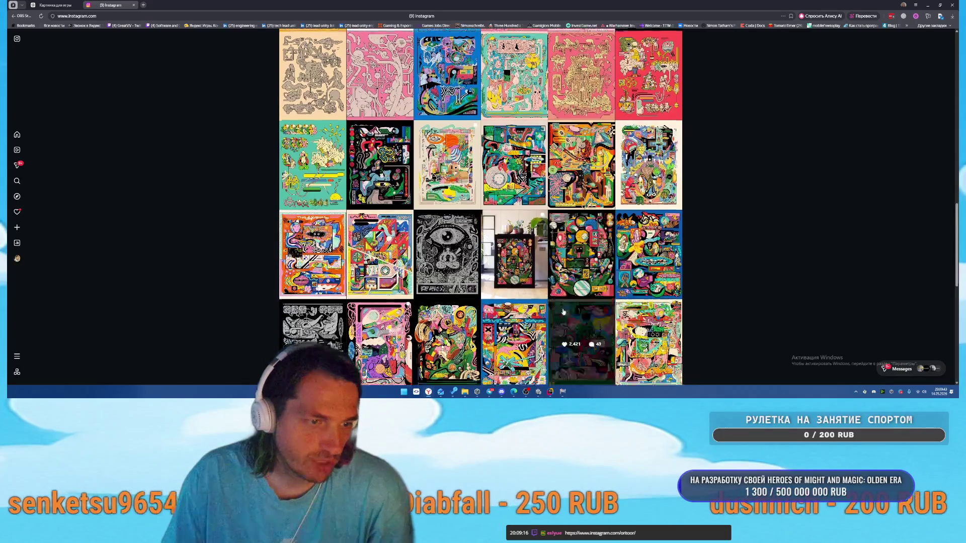
scroll(607, 306, down, 3)
scroll(607, 305, up, 3)
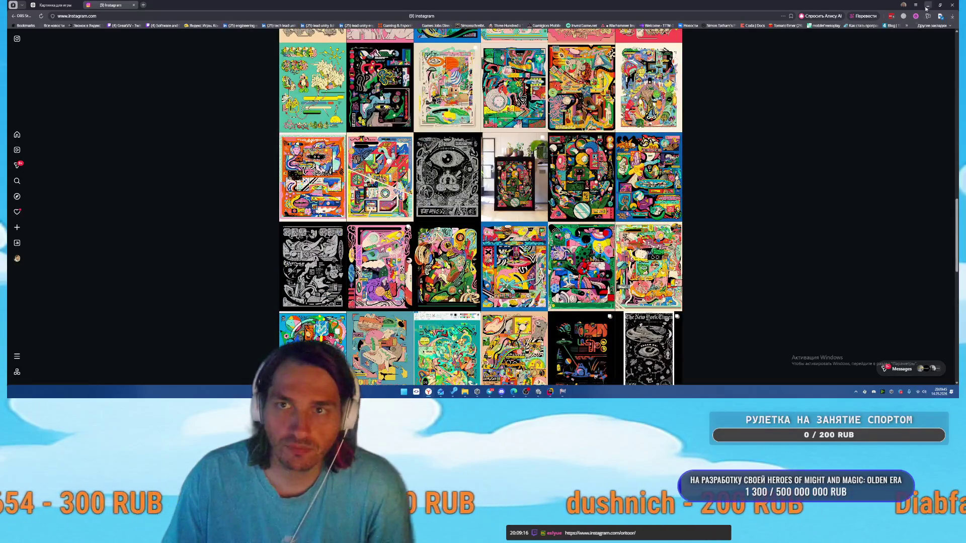
key(alt+Tab)
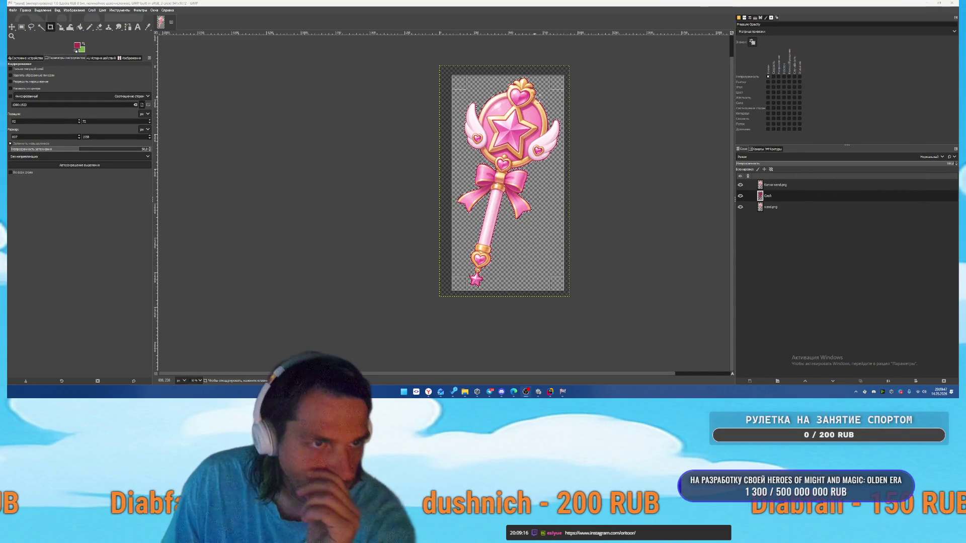
- Apply the 807×1558 crop and save as wand.xcf in D:/Projects/TowerOfChaos/Assets/Sprites
key(Return)
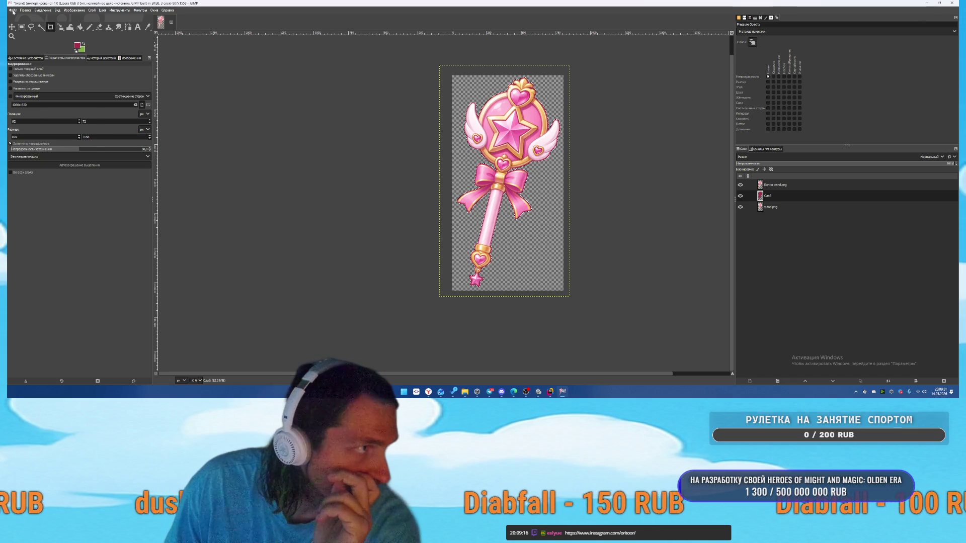
key(ctrl+s)
click(281, 121)
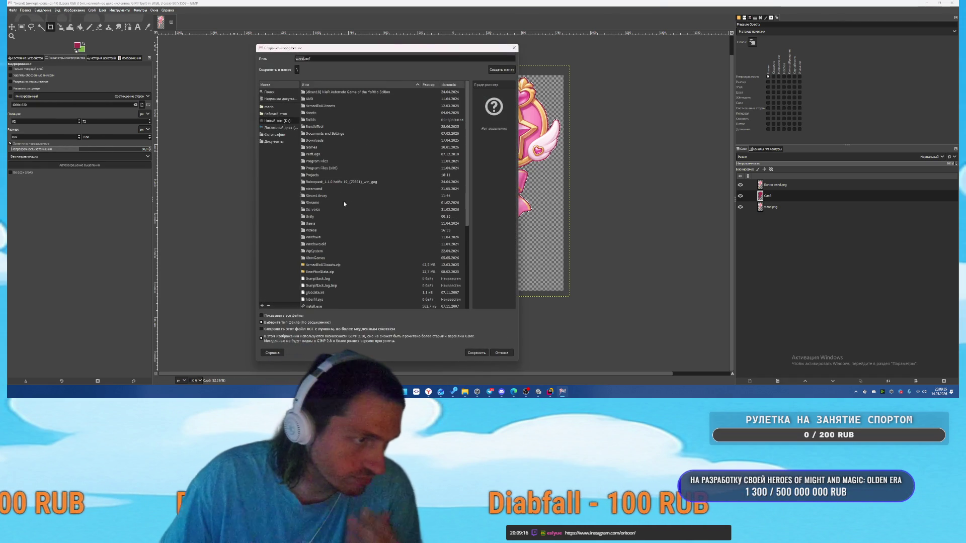
double_click(324, 175)
scroll(395, 210, down, 10)
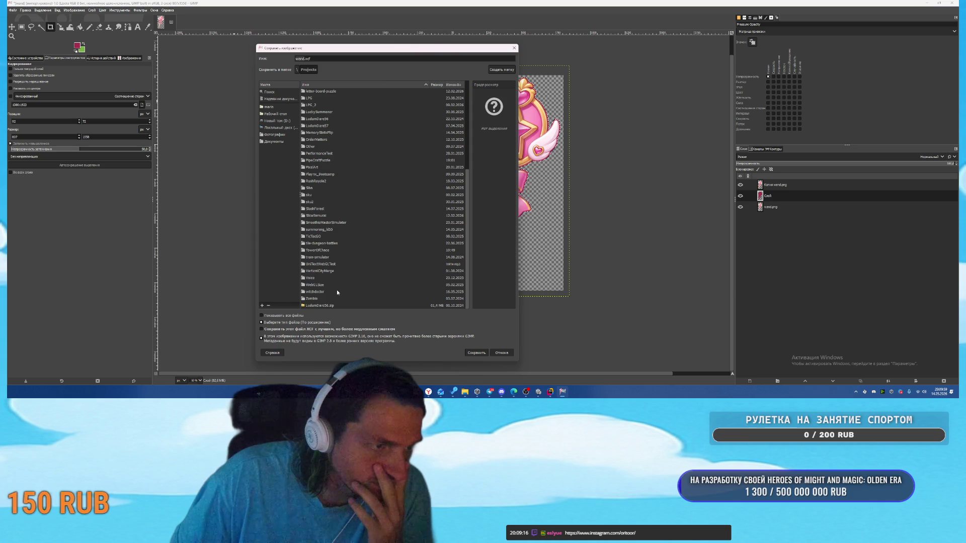
double_click(326, 250)
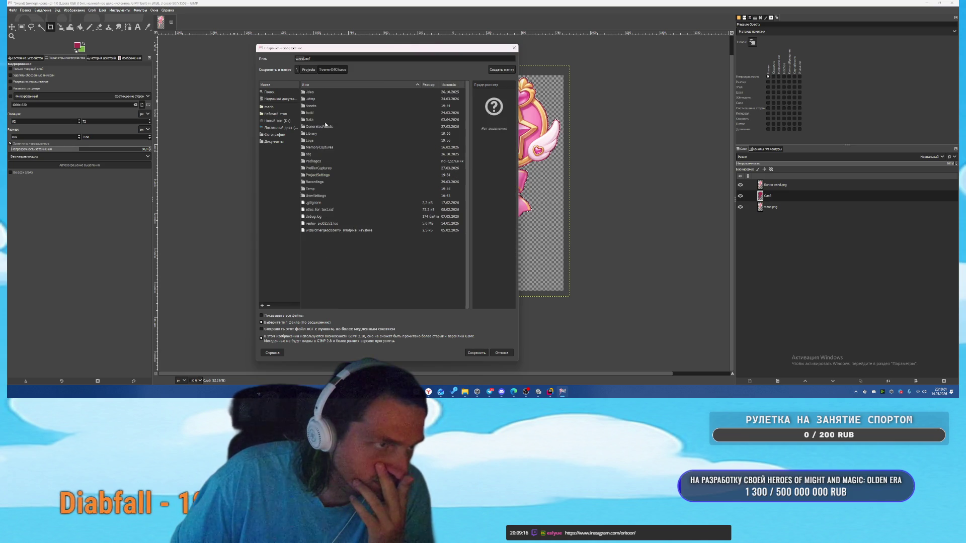
double_click(313, 106)
scroll(331, 123, down, 5)
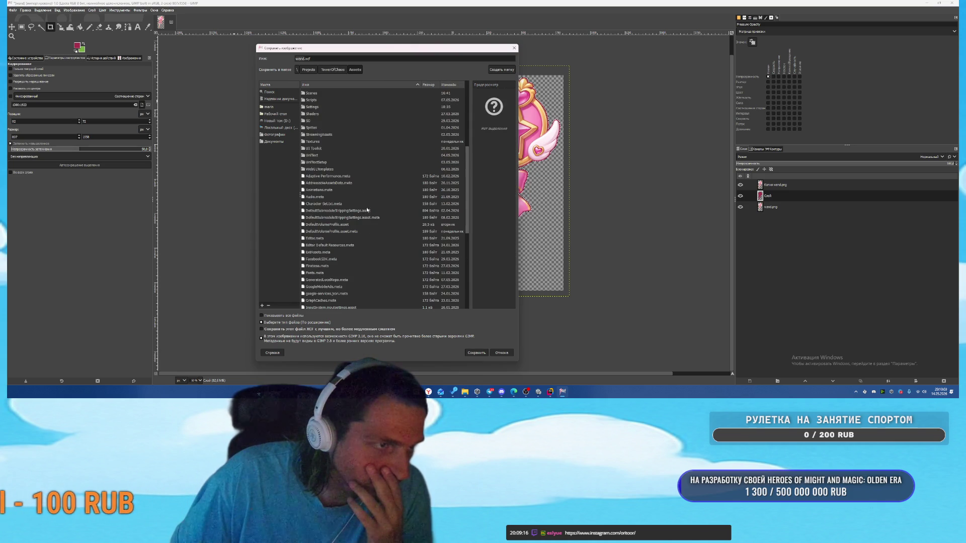
double_click(331, 127)
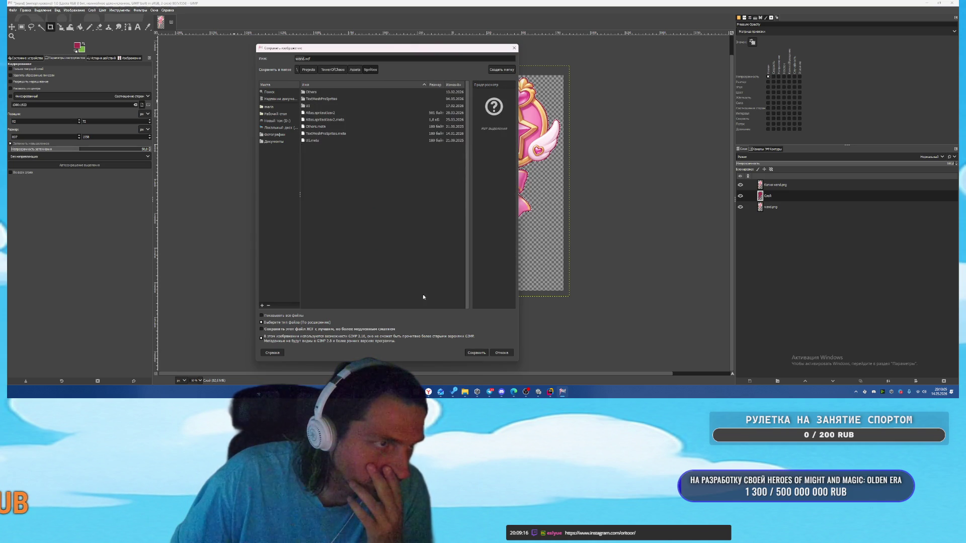
click(476, 353)
- Export the image as wand.png with default PNG options, then bring Unity forward
click(12, 10)
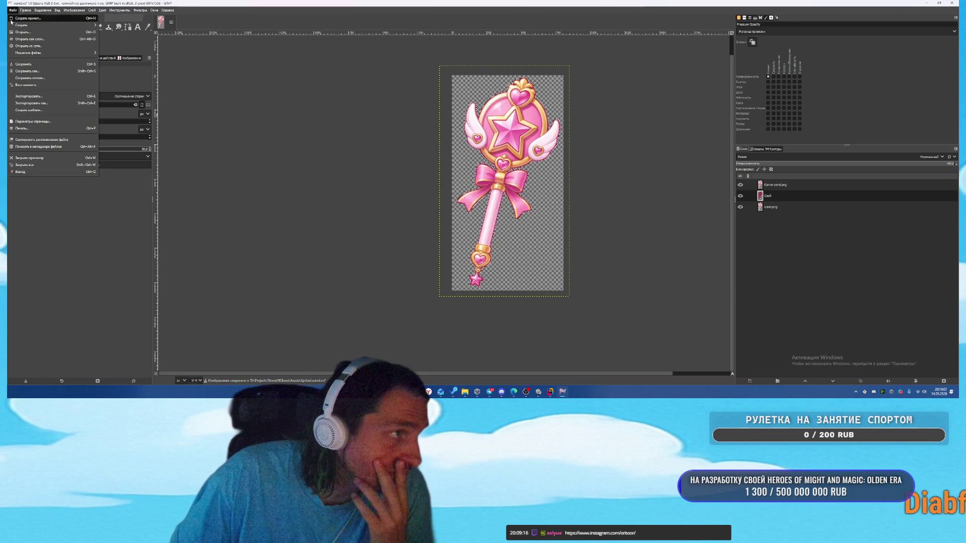
click(32, 103)
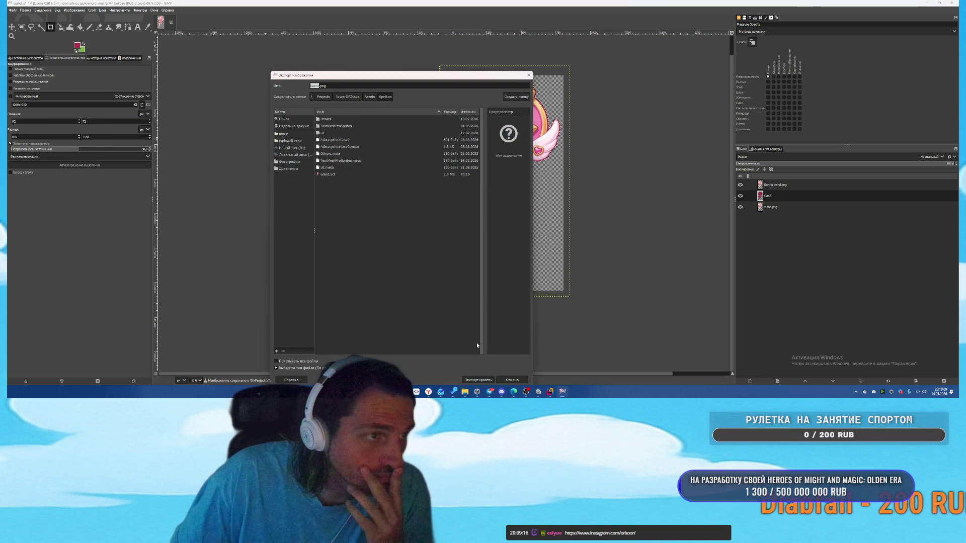
click(478, 380)
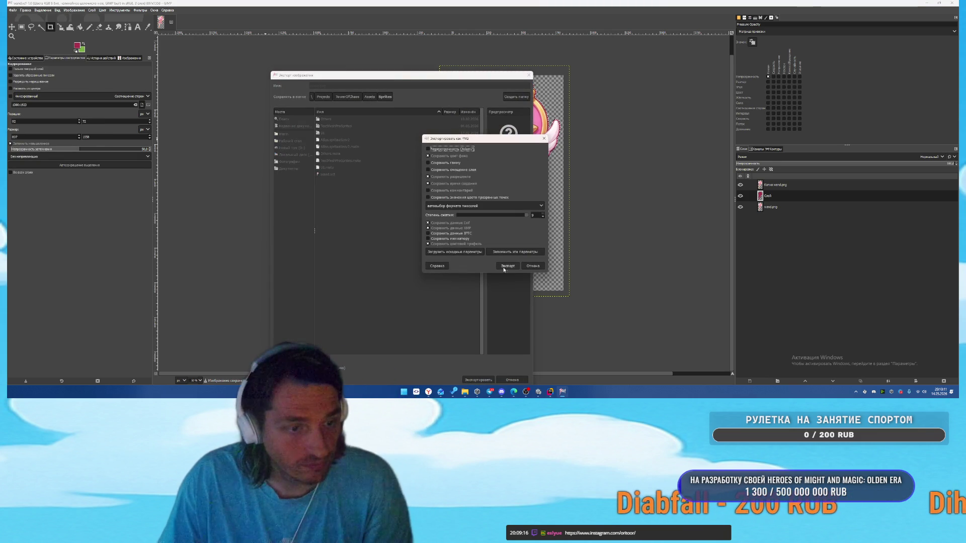
click(504, 267)
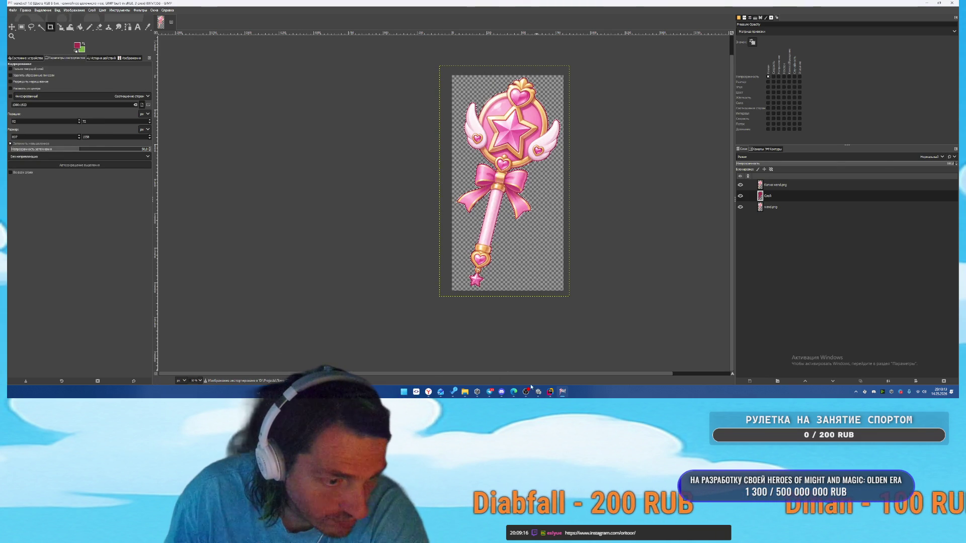
click(538, 391)
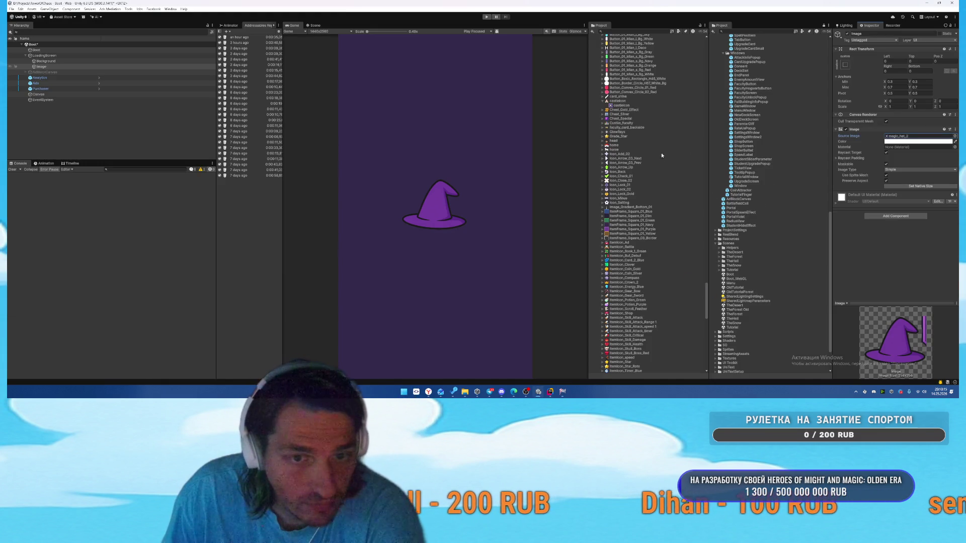
- Import the wand texture as a Single Sprite (2D and UI) with compression None
scroll(749, 225, down, 3)
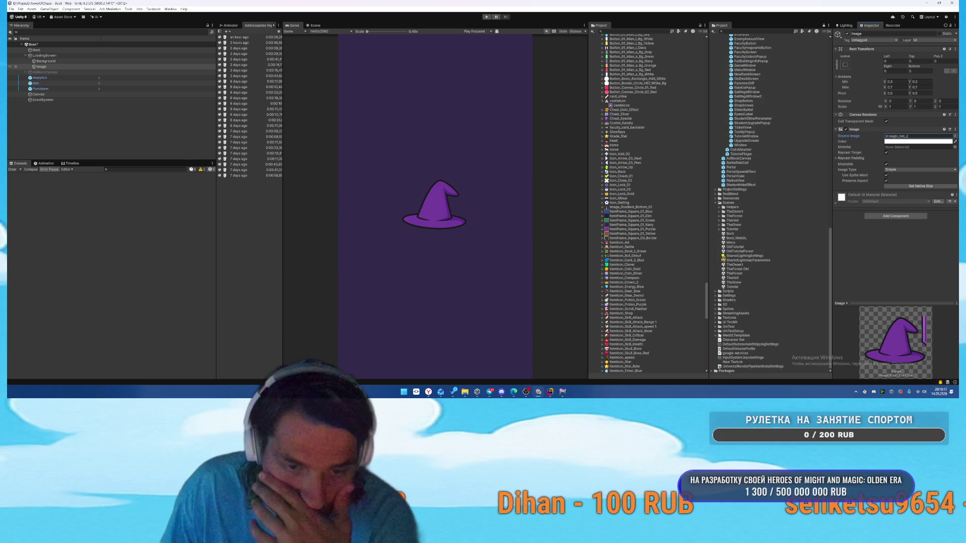
click(716, 309)
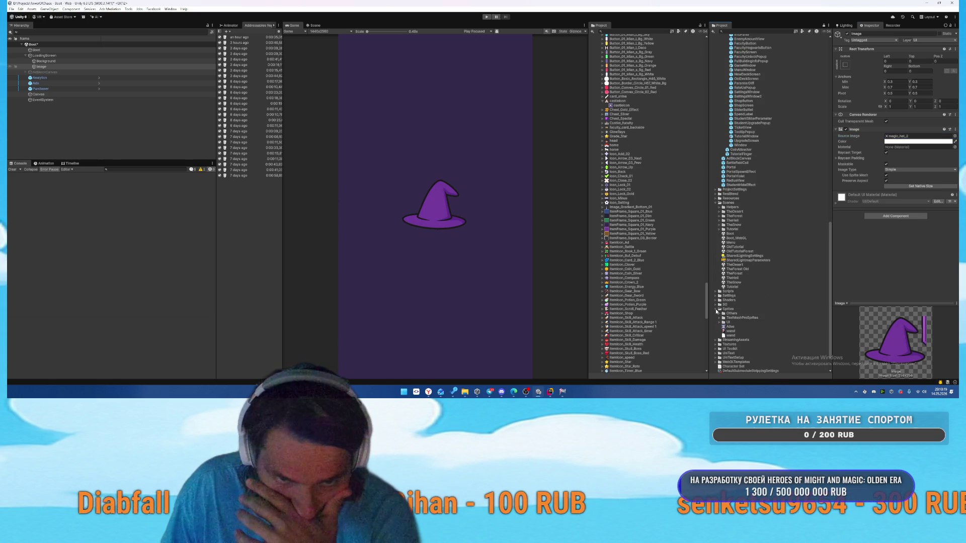
click(730, 331)
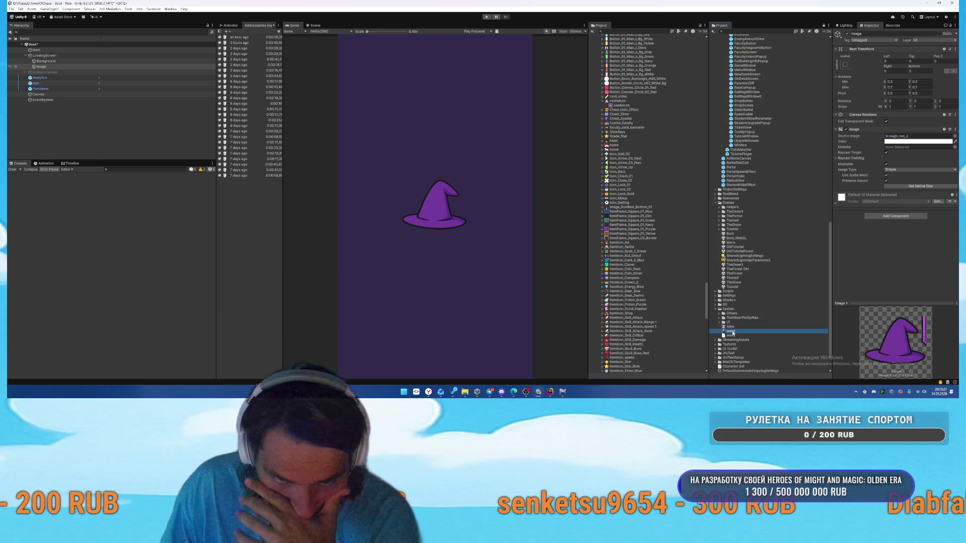
click(892, 55)
click(893, 79)
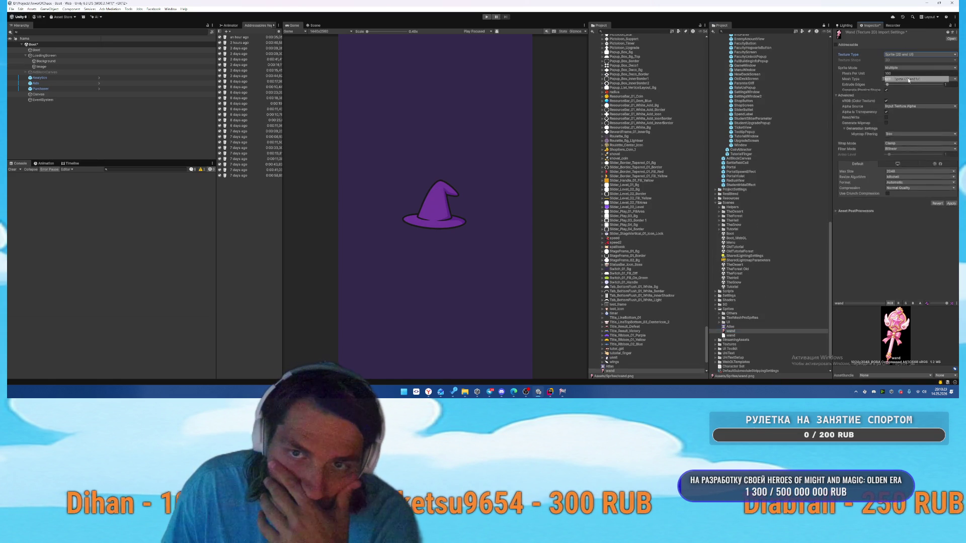
click(899, 75)
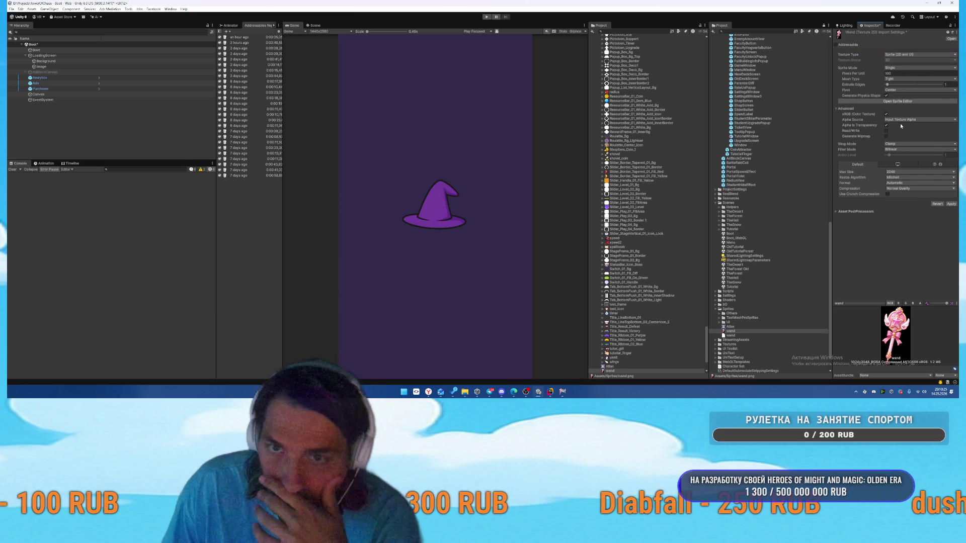
click(919, 188)
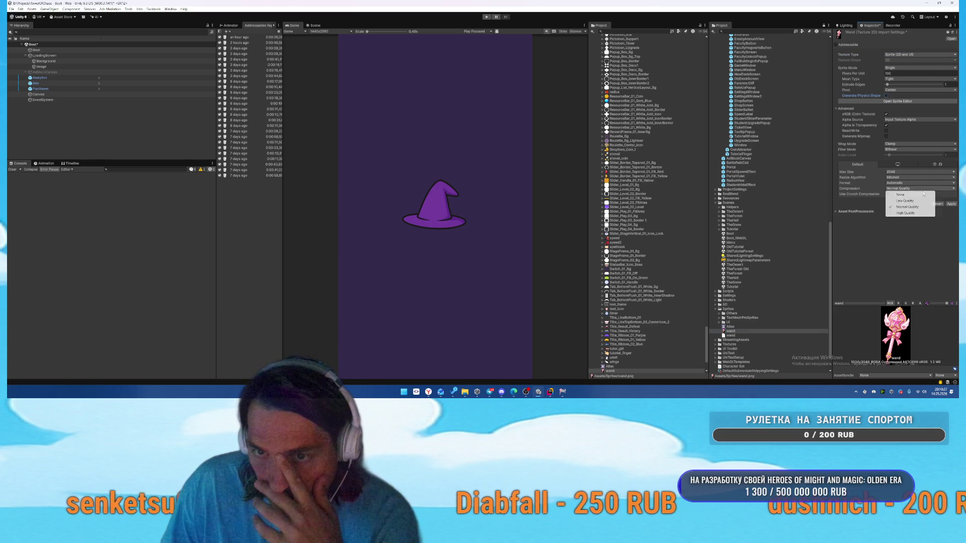
click(900, 194)
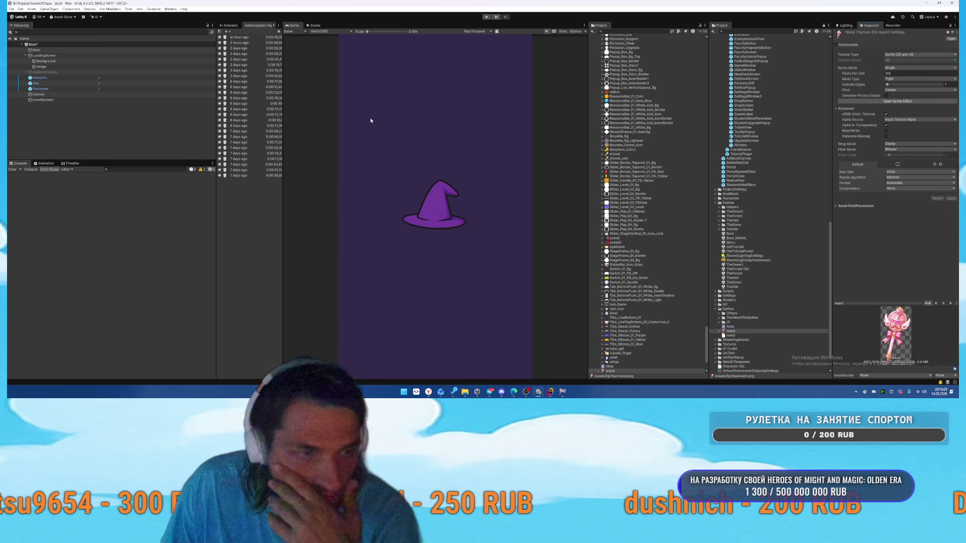
click(41, 67)
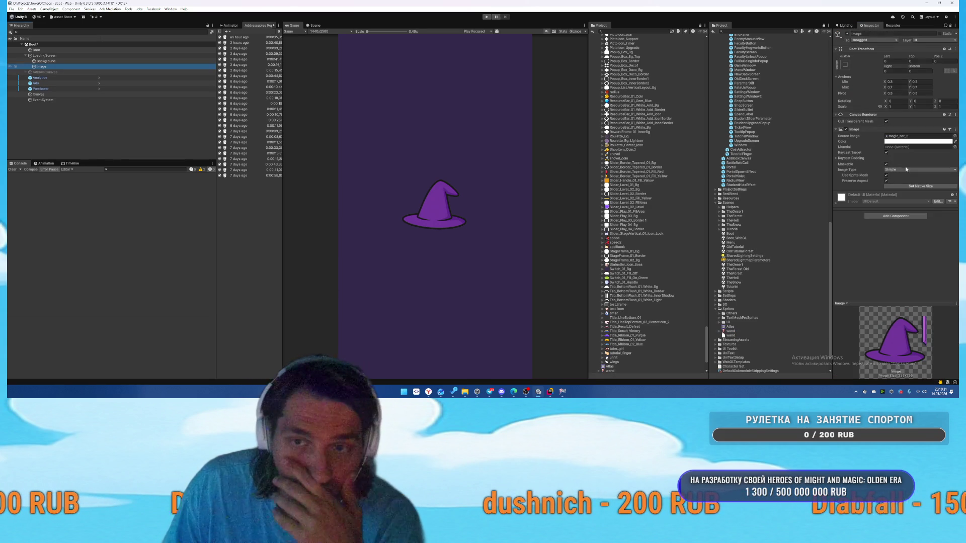
click(730, 332)
- Assign the wand sprite to the Image and cap the wand texture's max size at 256
drag(889, 142, 900, 137)
click(883, 245)
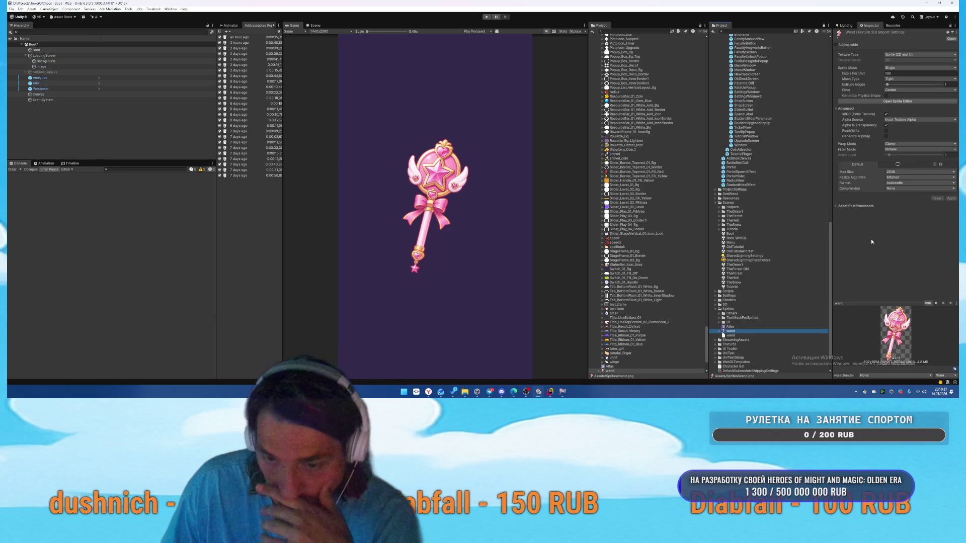
click(893, 172)
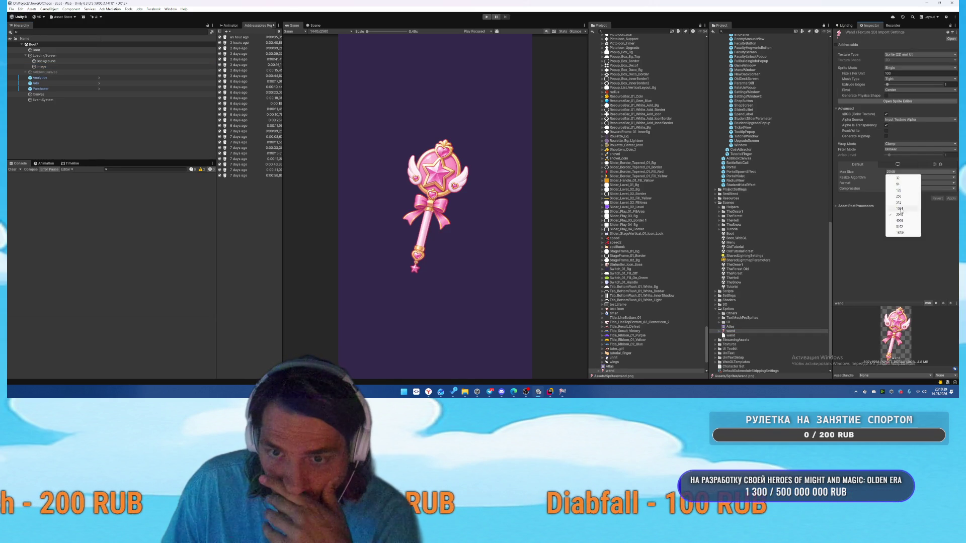
click(901, 193)
click(951, 198)
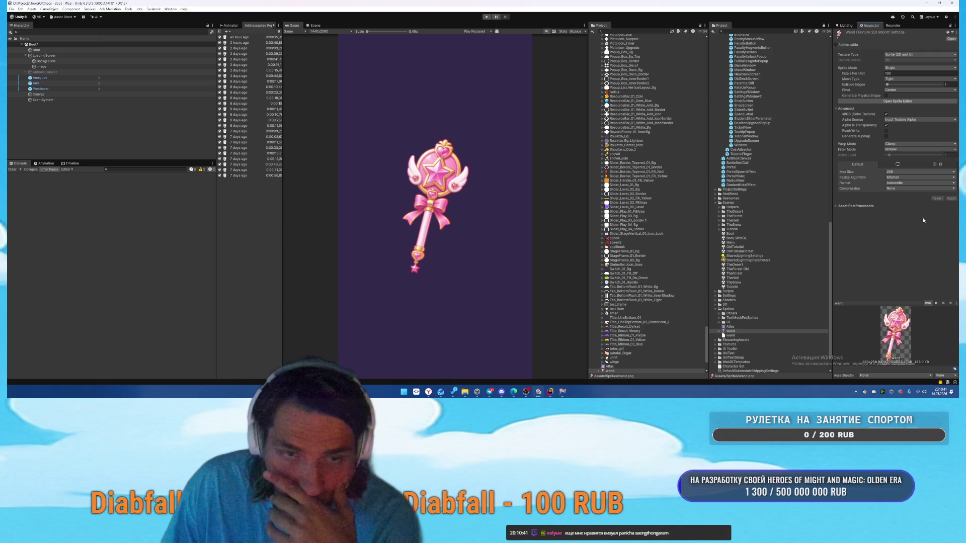
- Set the Image's Left, Top, Right and Bottom offsets to 0
click(40, 66)
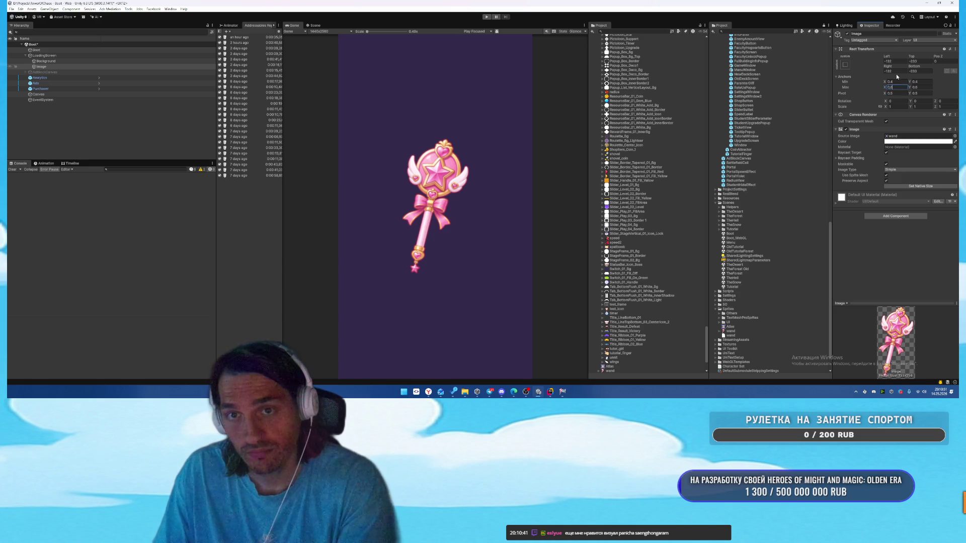
key(Tab)
text(0)
key(Tab)
text(0)
key(Tab)
text(0)
key(Tab)
text(0)
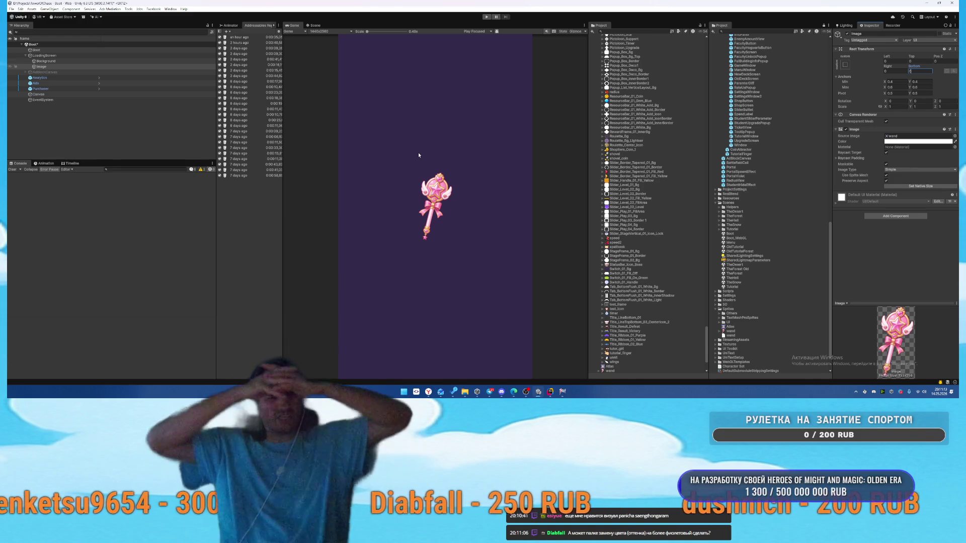
- Revert recent edits and open the Background's colour picker, trying a darker tone
key(ctrl+z)
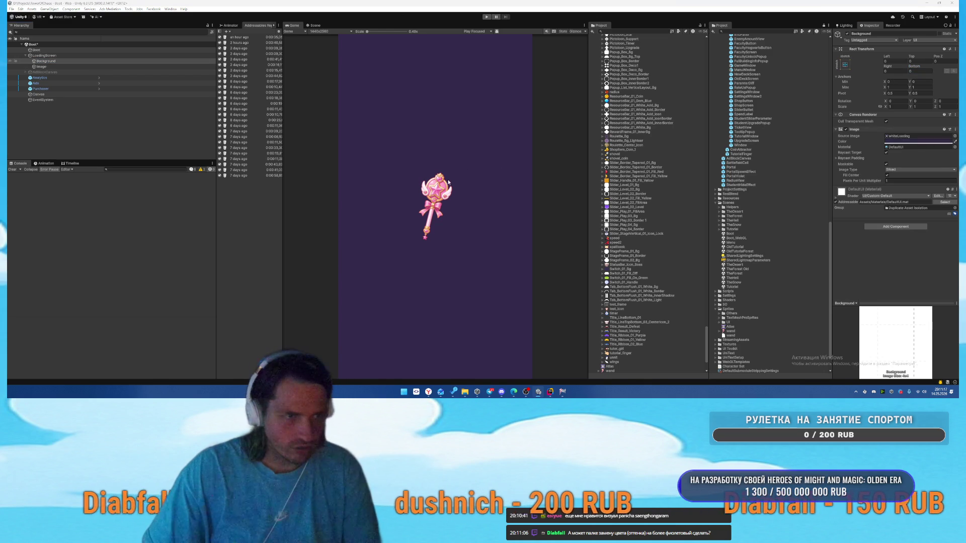
key(ctrl+z)
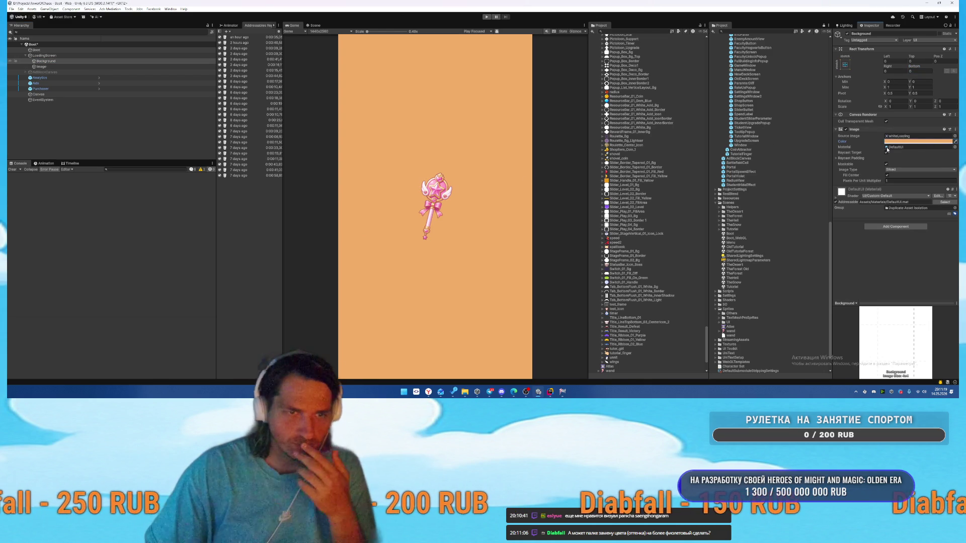
click(913, 143)
drag(938, 242, 914, 243)
- Sample pinks from the wand with the eyedropper, settling on rose pink BA5A6E
click(899, 148)
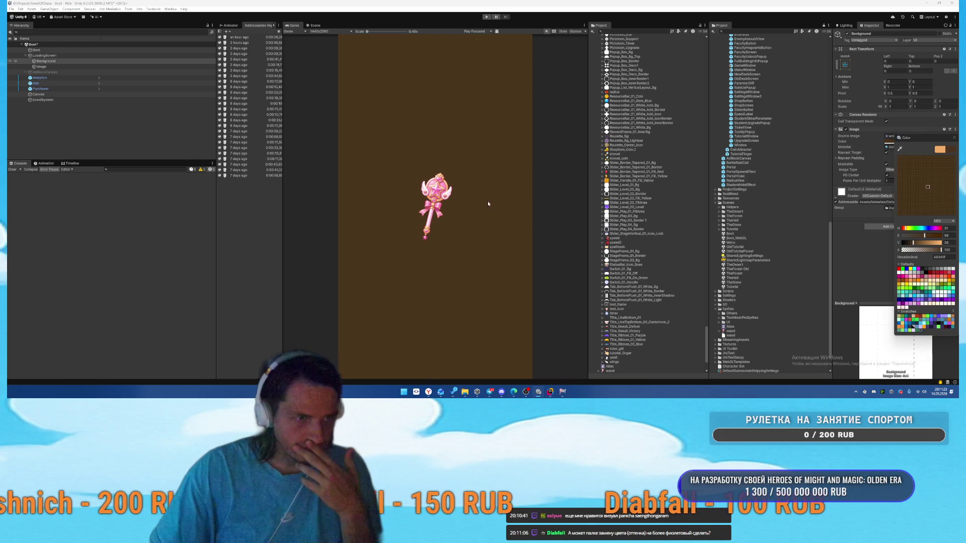
click(435, 210)
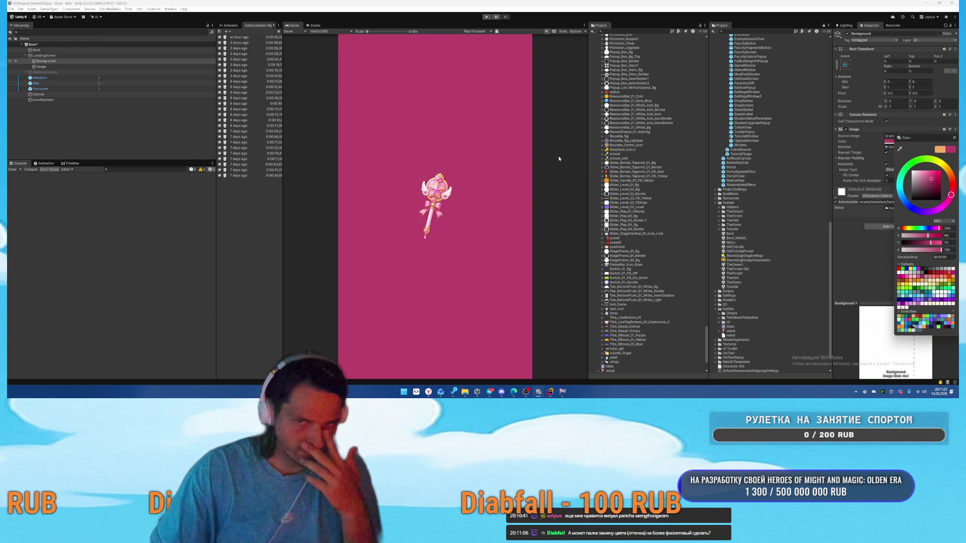
click(900, 149)
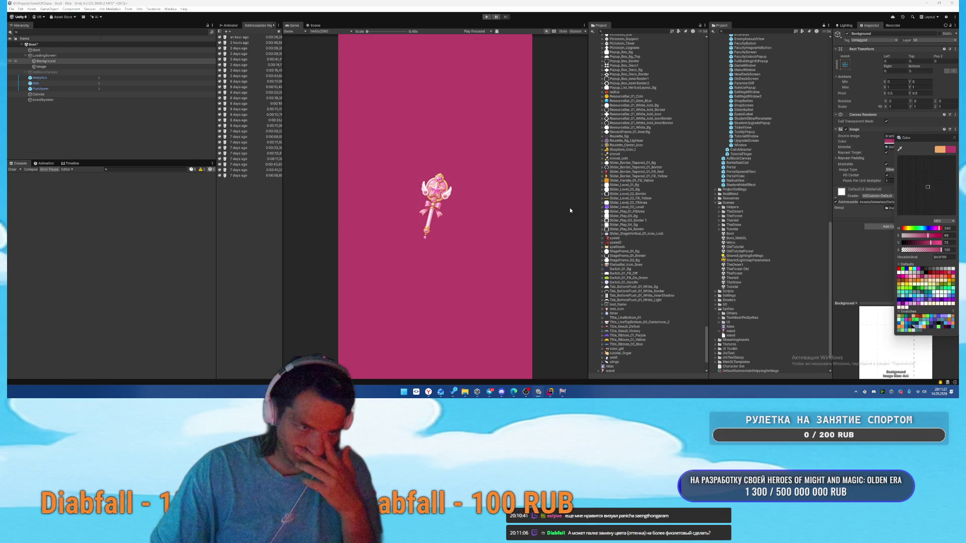
click(435, 209)
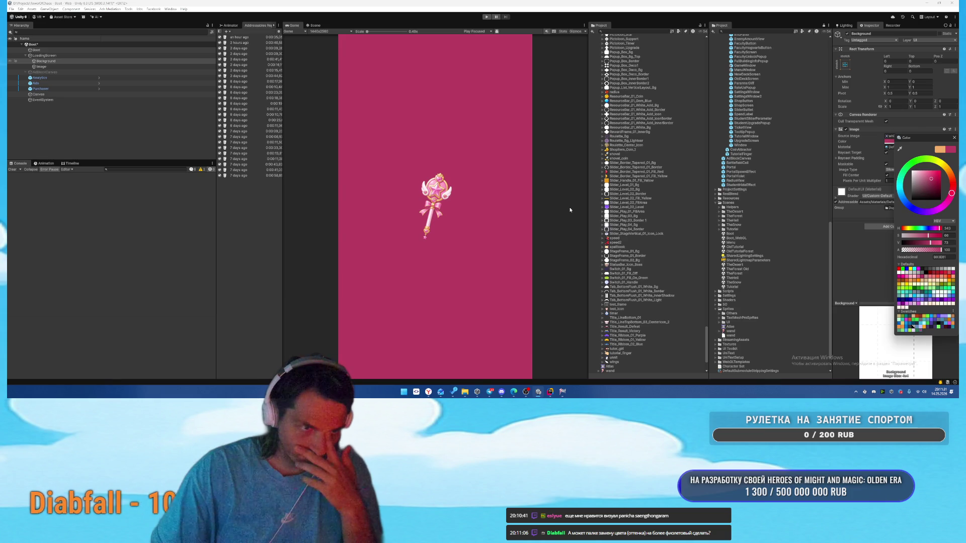
click(899, 148)
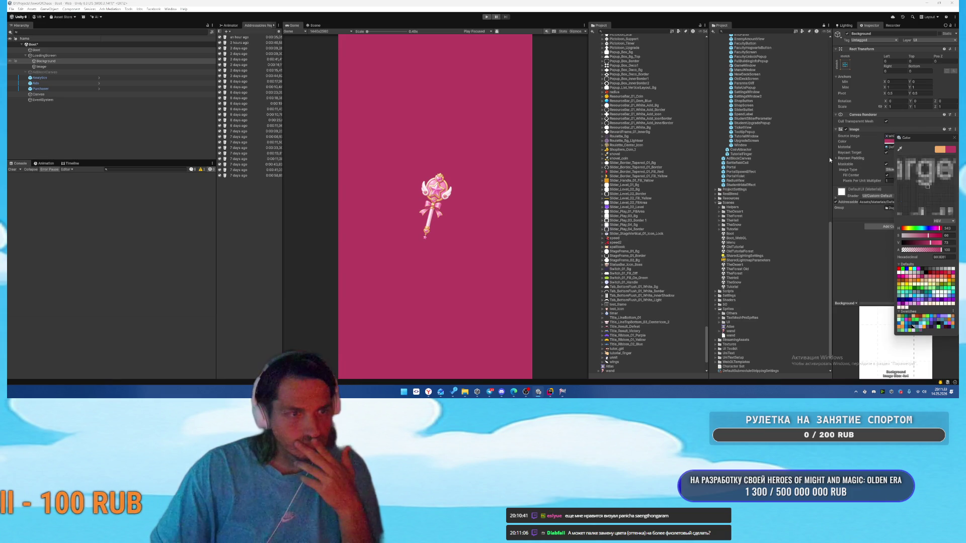
click(444, 209)
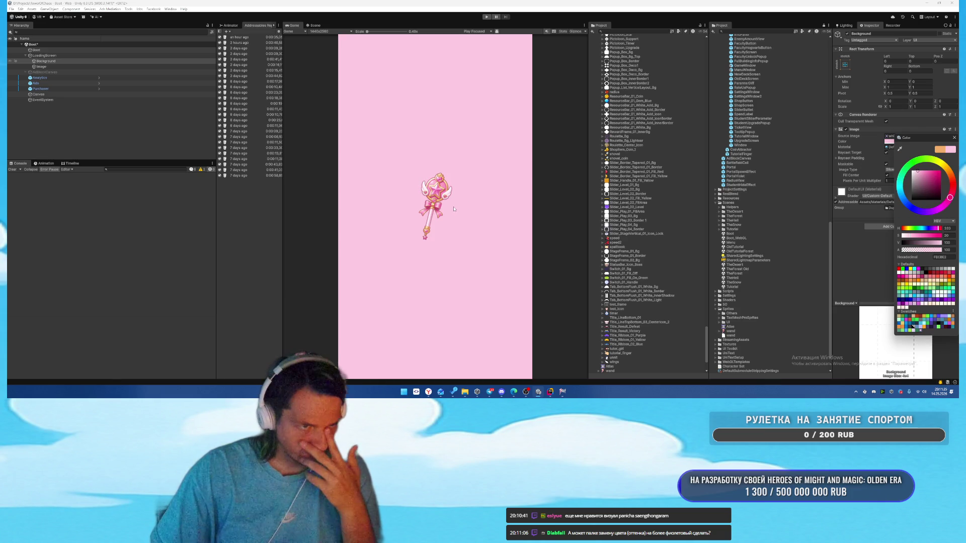
click(899, 149)
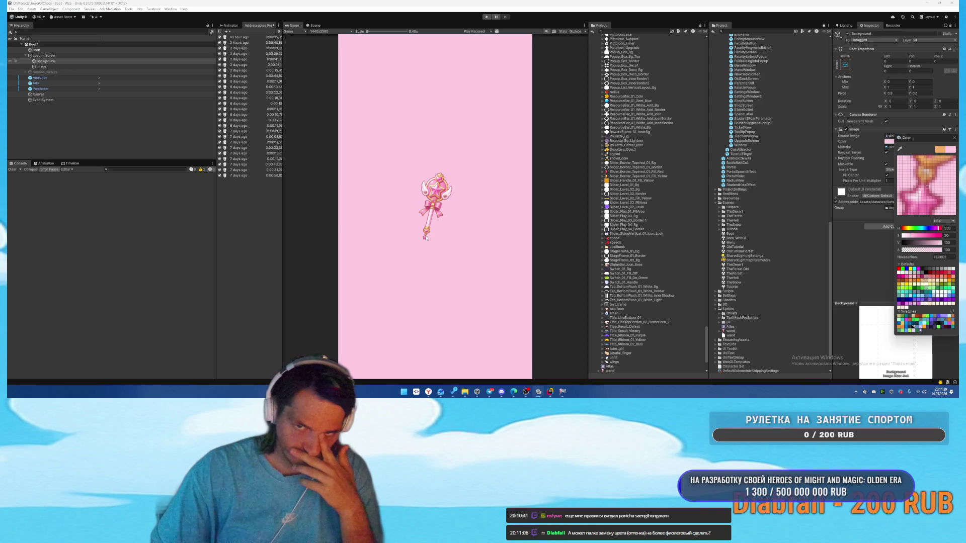
click(429, 210)
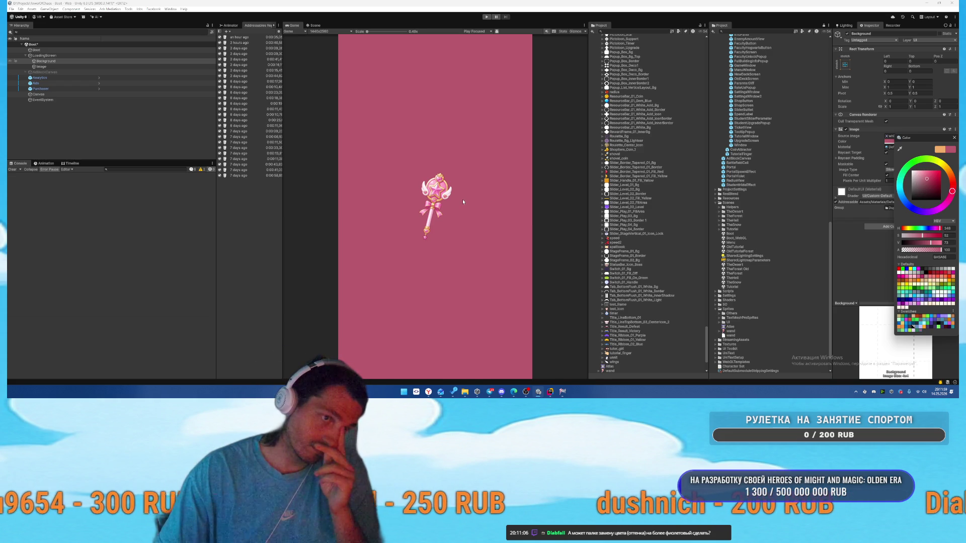
- Close the Instagram tab and ask ChatGPT for a pure white pattern image in the wand's style
mouse_move(427, 392)
click(473, 357)
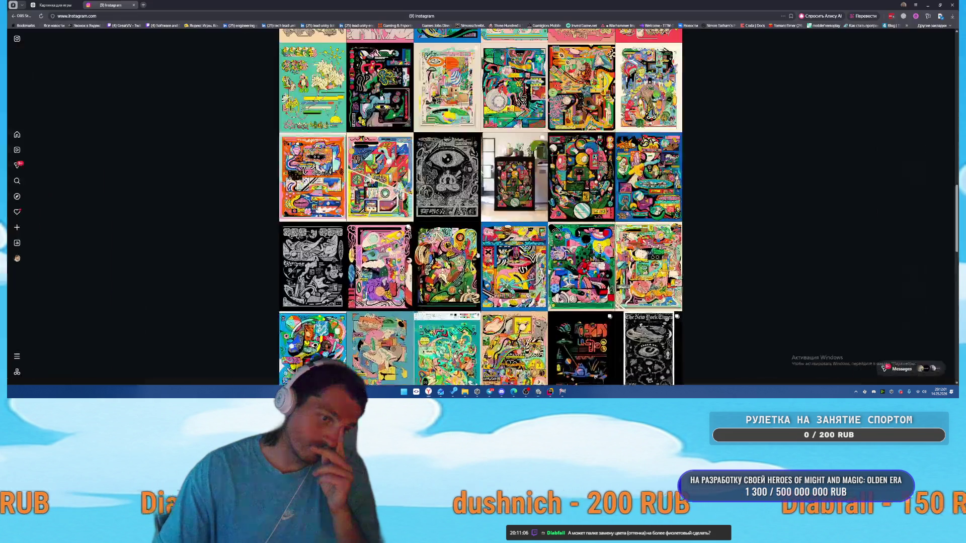
middle_click(102, 4)
scroll(521, 284, down, 5)
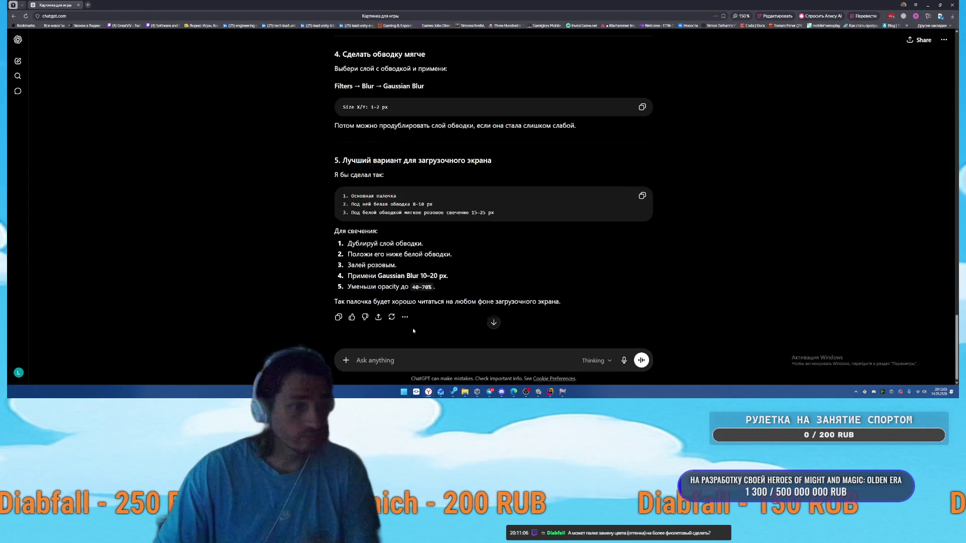
click(390, 355)
text(creнерируй картинку)
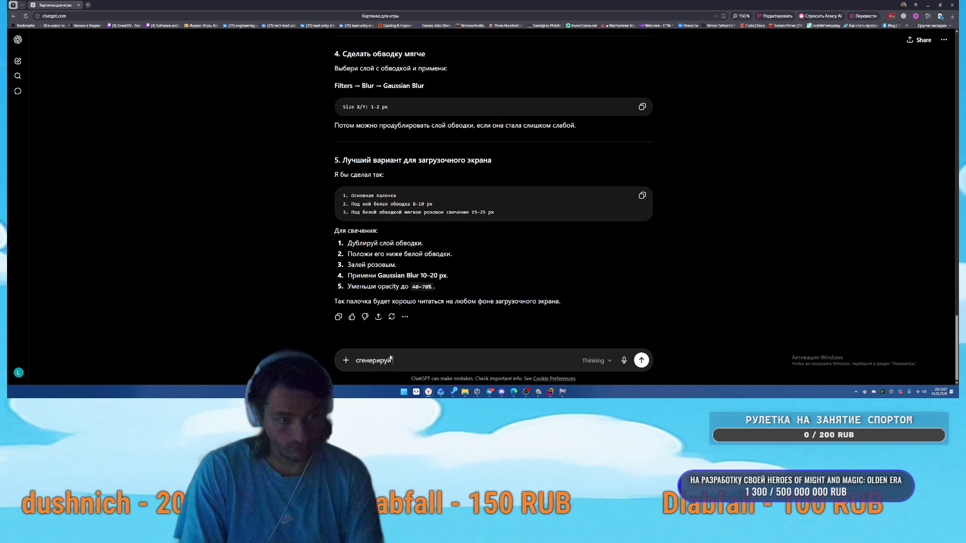
text( какого н)
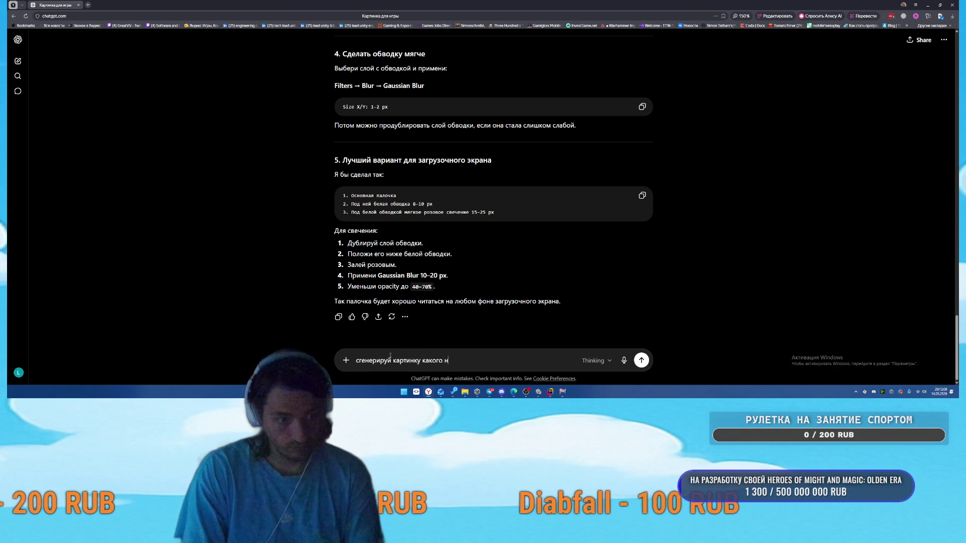
text(ибудь паттерна)
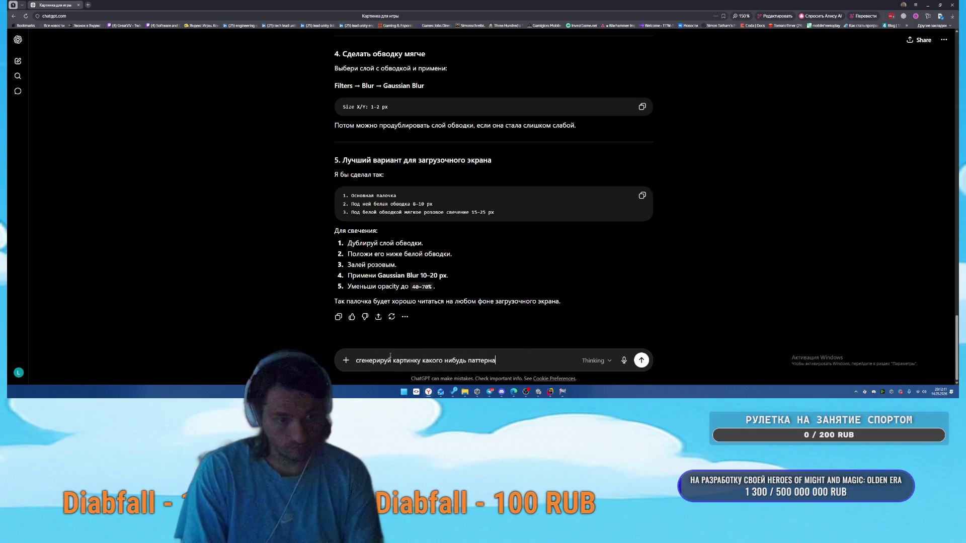
text( в сти)
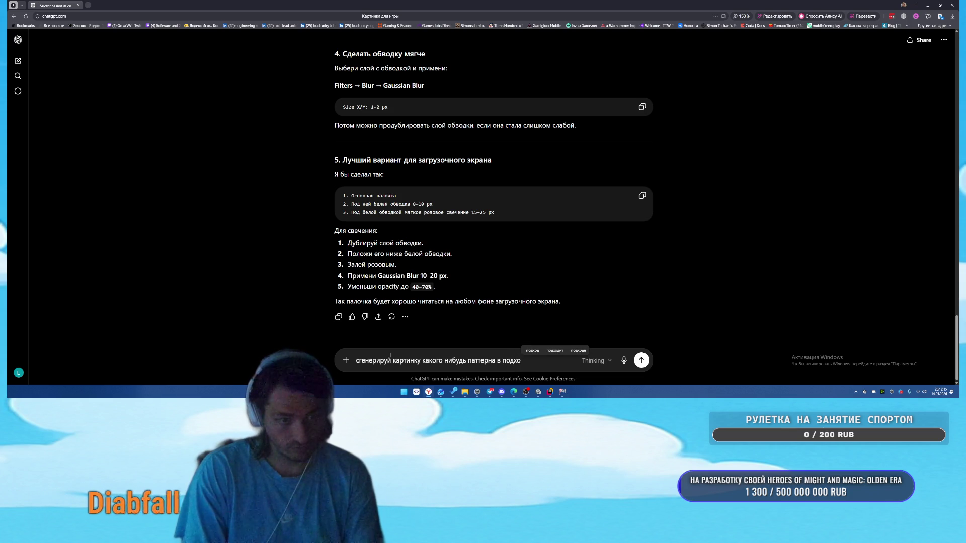
text(щего)
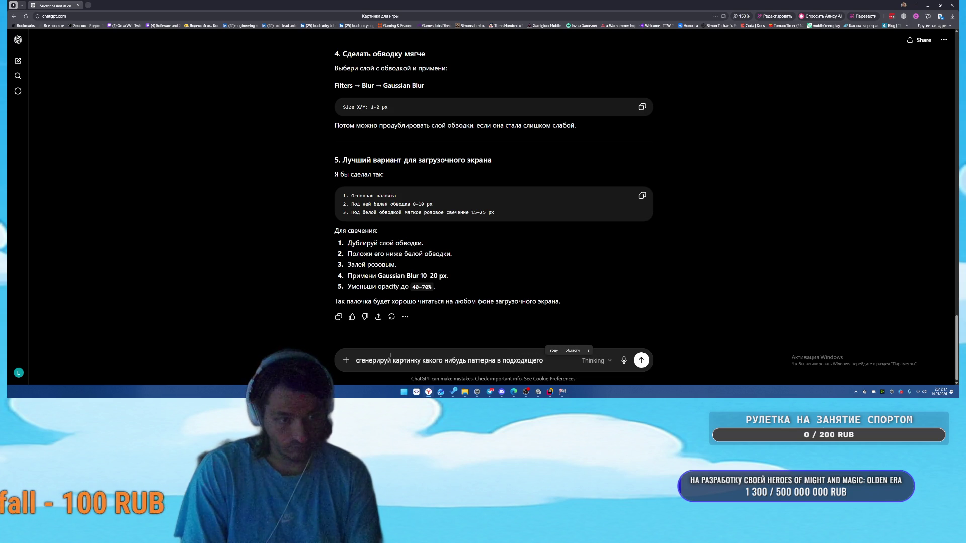
text( под стиль это)
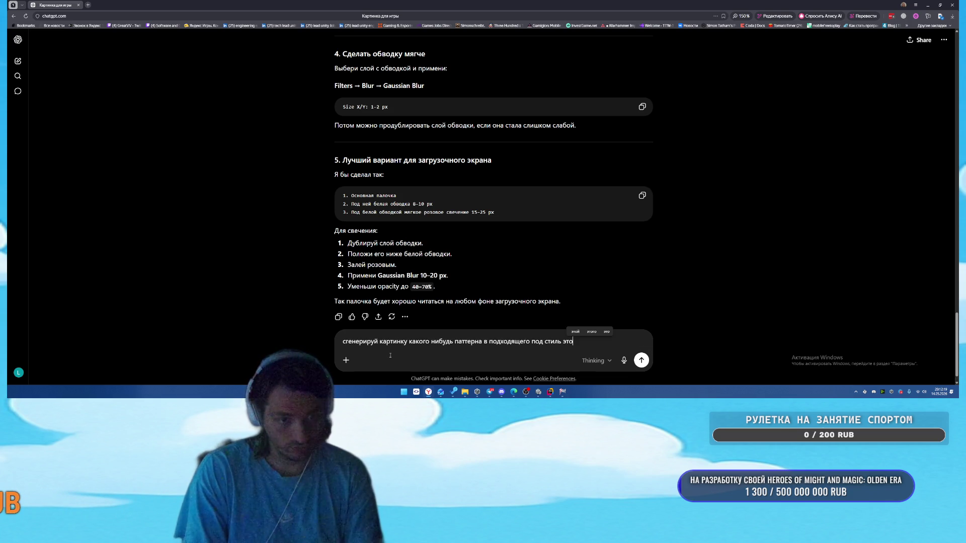
text(, о)
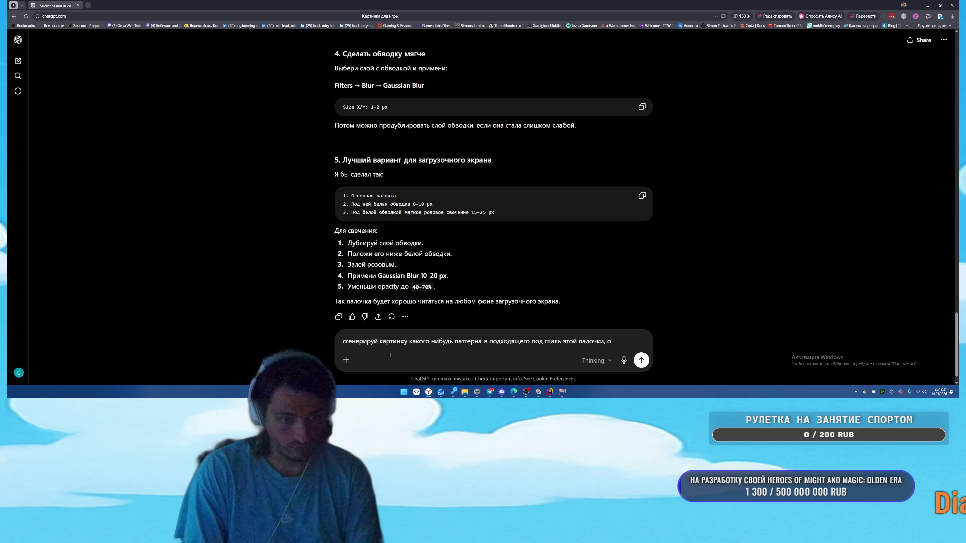
text(н должны б)
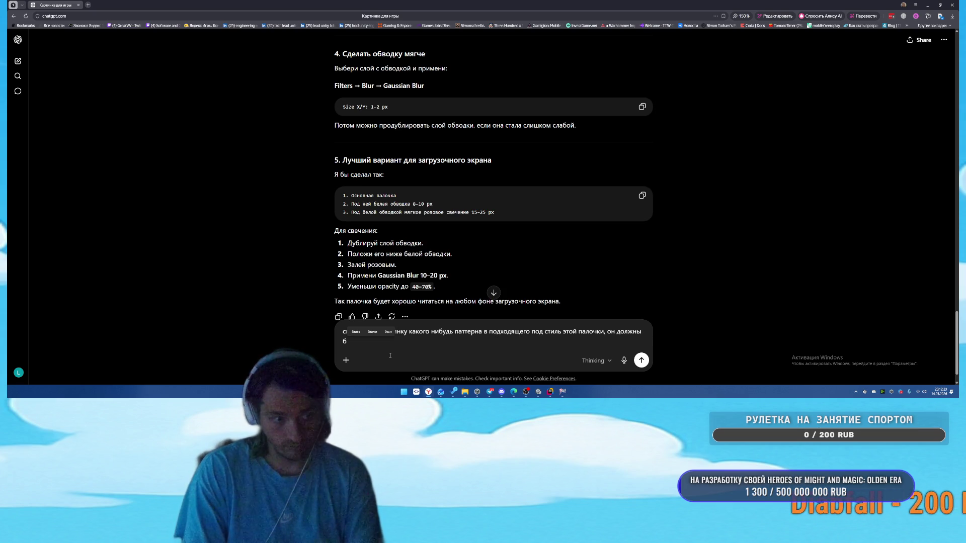
text(ыть чисто белого цвета)
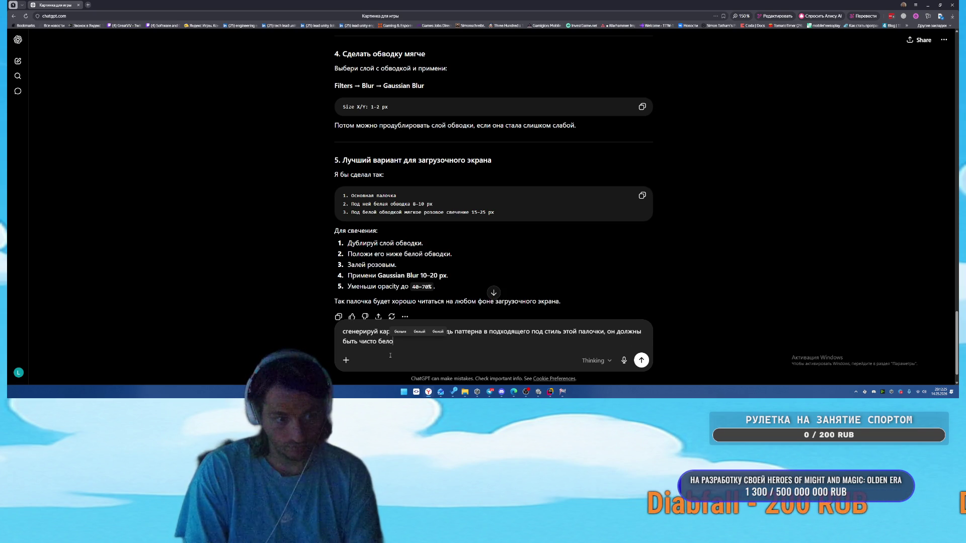
key(Return)
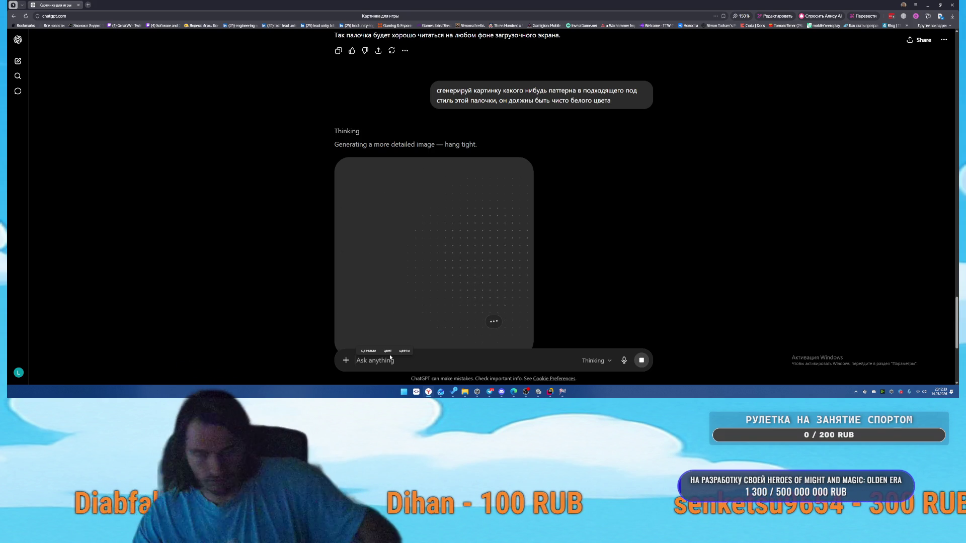
- Scroll the ChatGPT chat to follow the white stars-and-hearts pattern image as it renders
scroll(614, 248, down, 4)
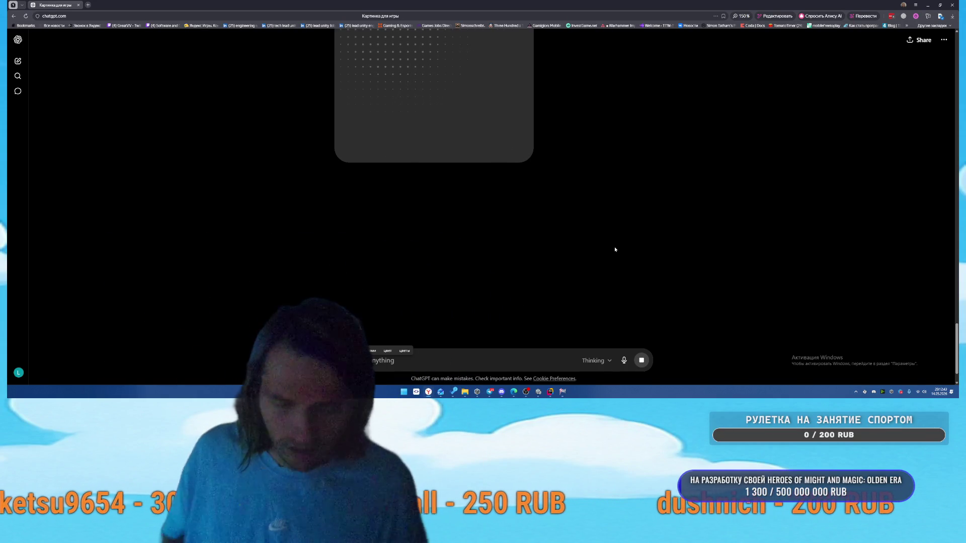
scroll(626, 249, up, 5)
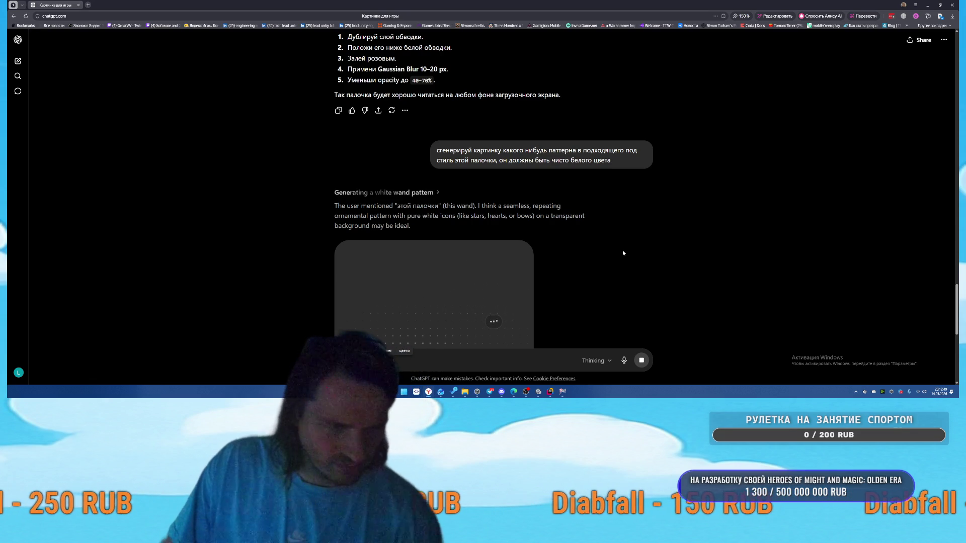
scroll(629, 254, down, 1)
scroll(632, 254, down, 3)
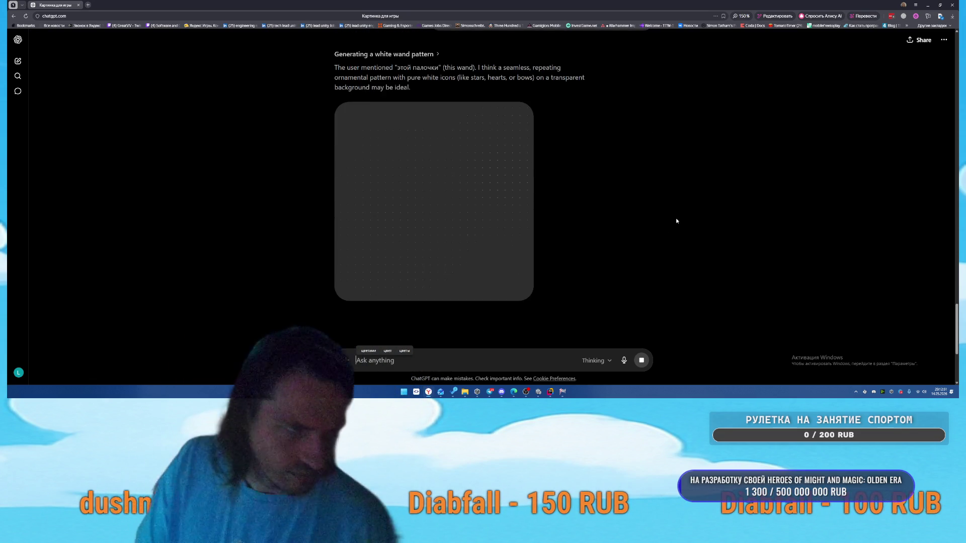